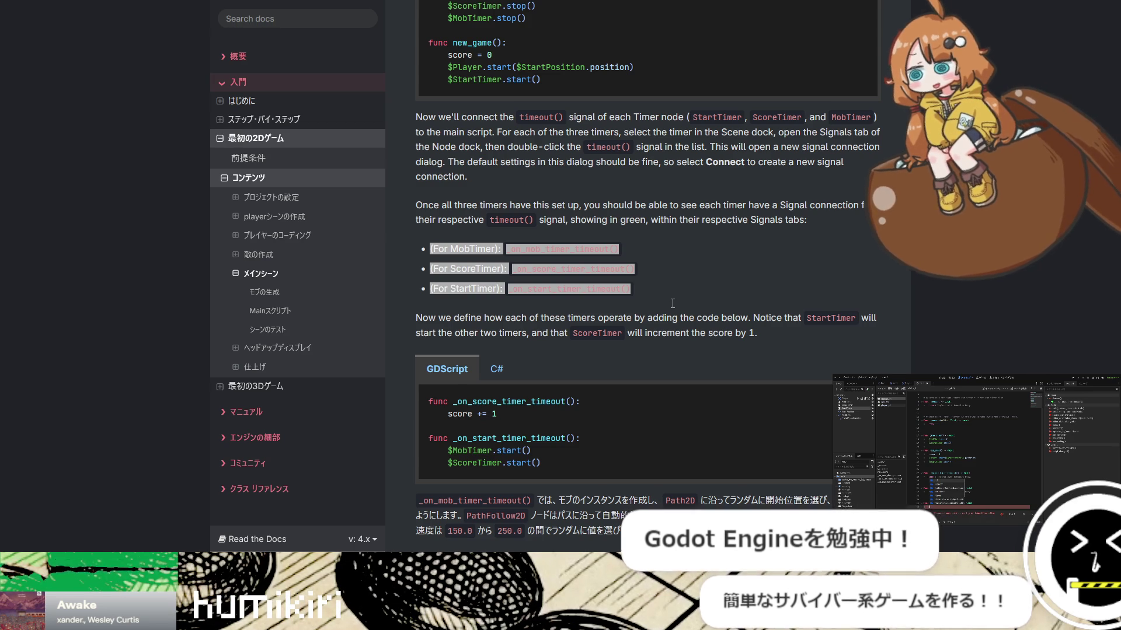
Switch back and forth between the Godot editor and the docs, ending on the Main scene page
key(alt+Tab)
key(alt+Tab)
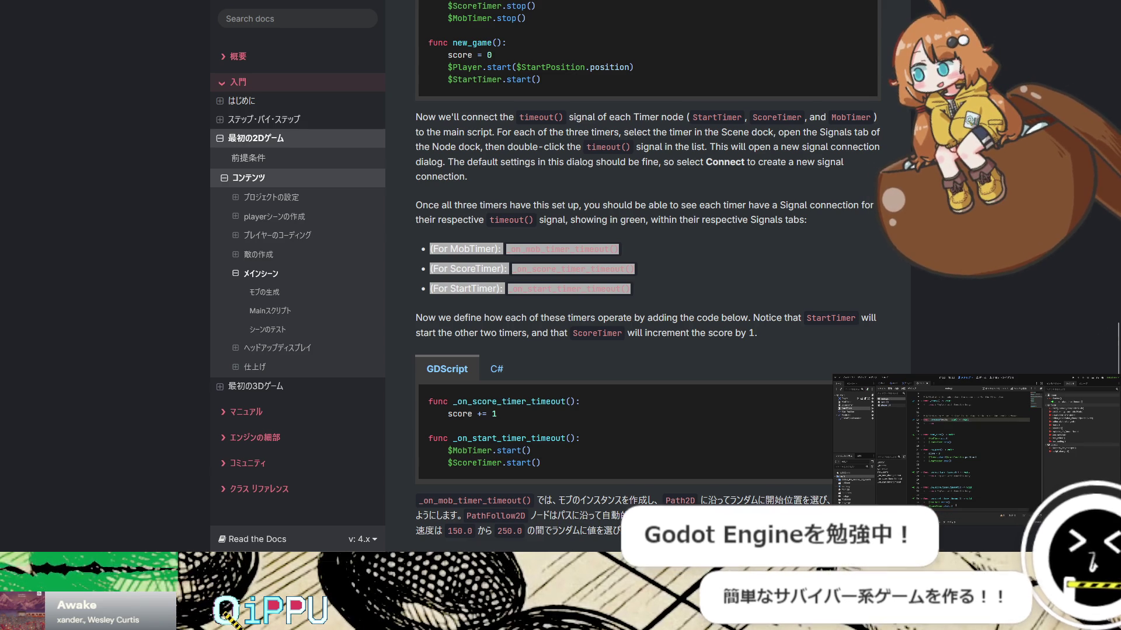
key(alt+Tab)
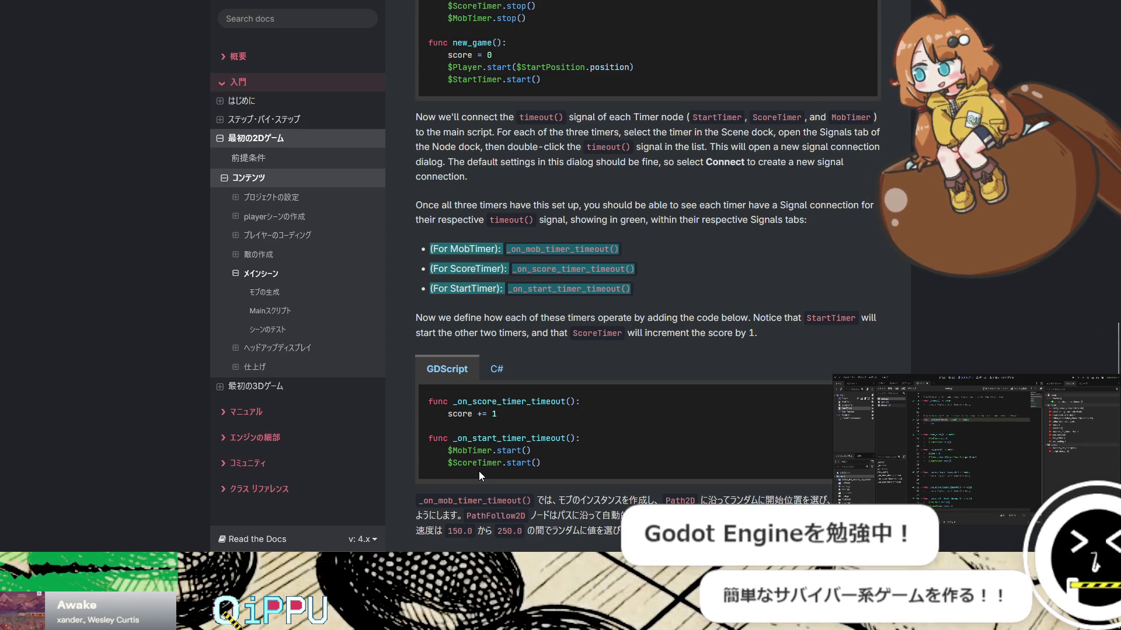
key(alt+Tab)
key(alt+Tab)
key(alt+Tab)
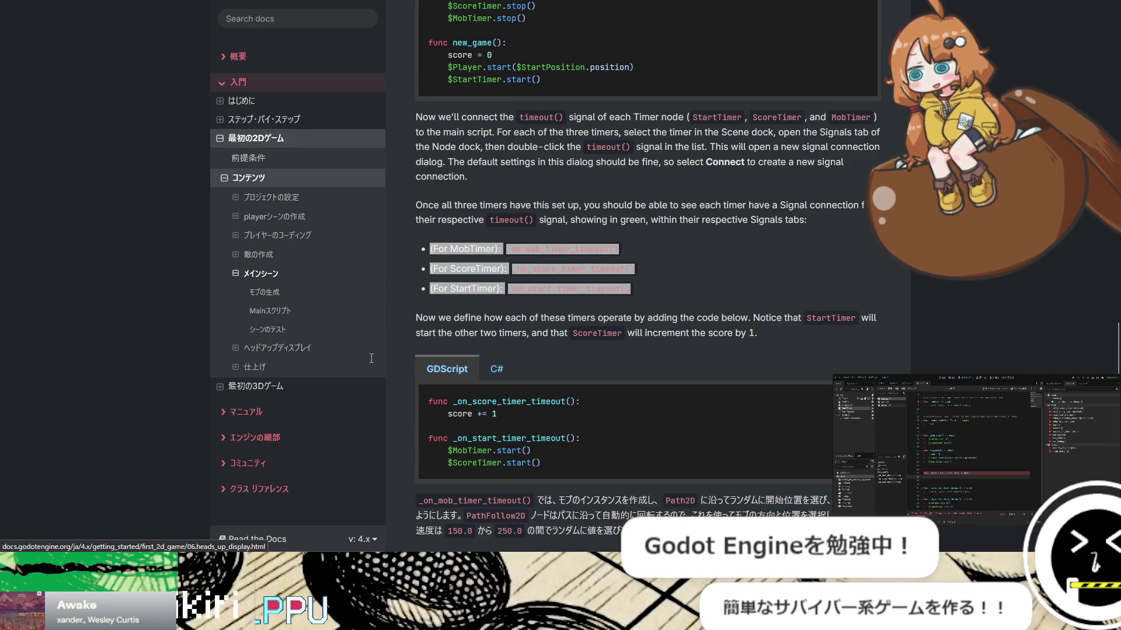
key(alt+Tab)
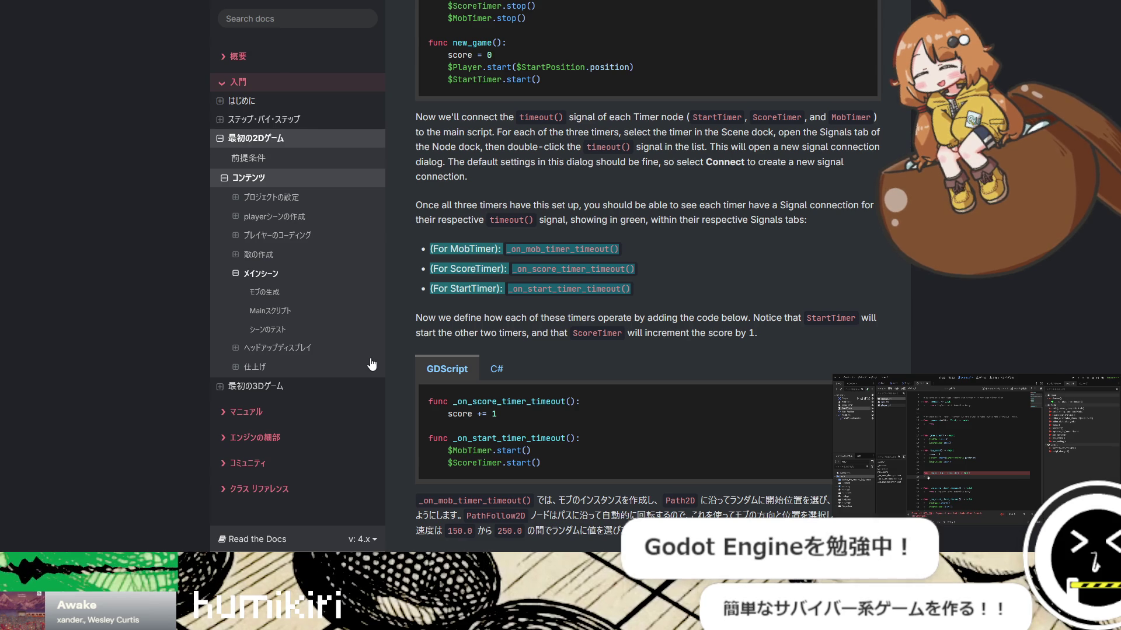
key(alt+Tab)
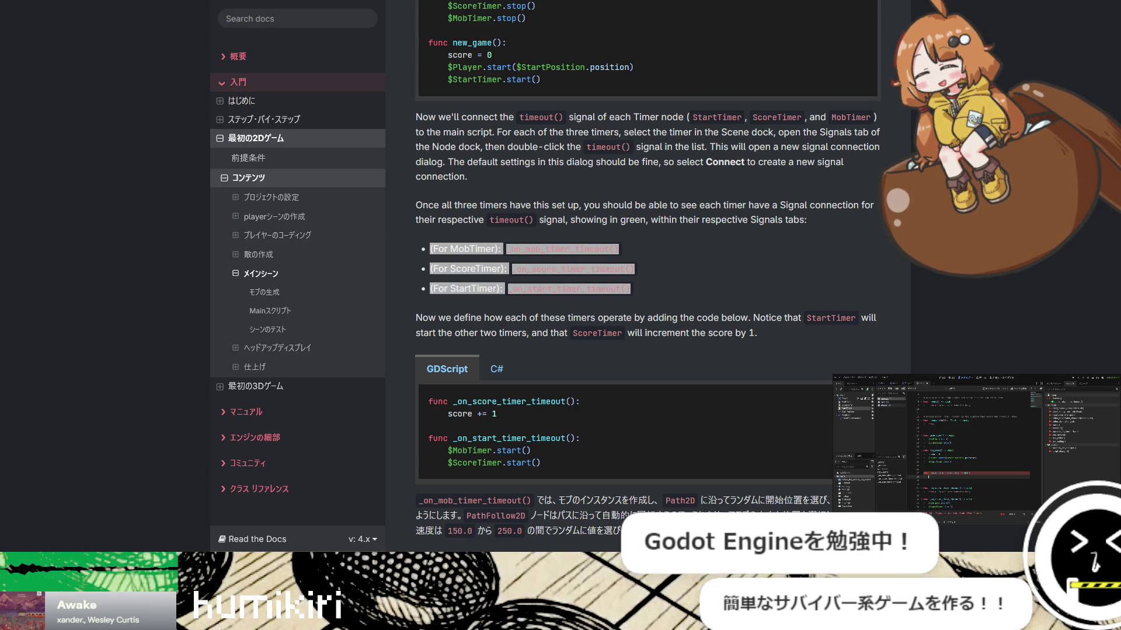
key(alt+Tab)
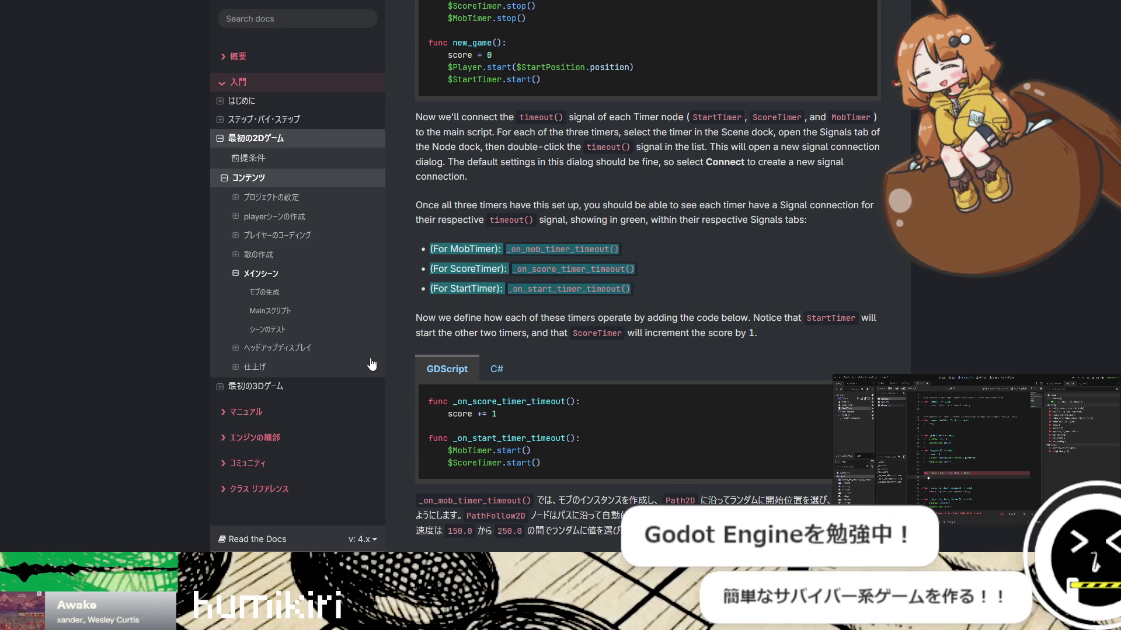
key(alt+Tab)
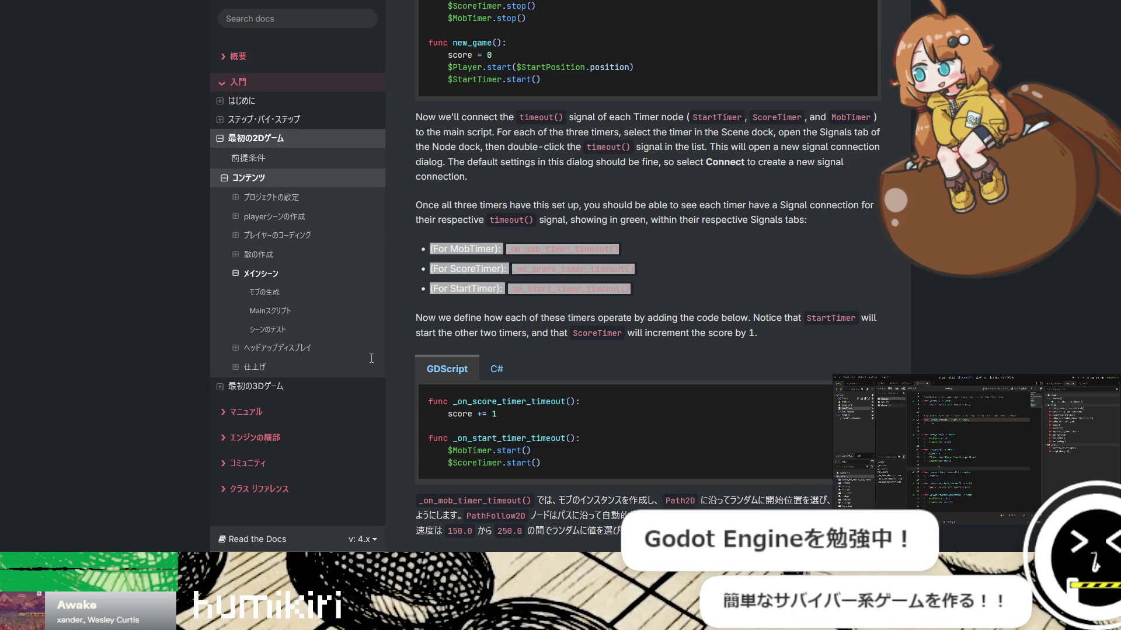
key(alt+Tab)
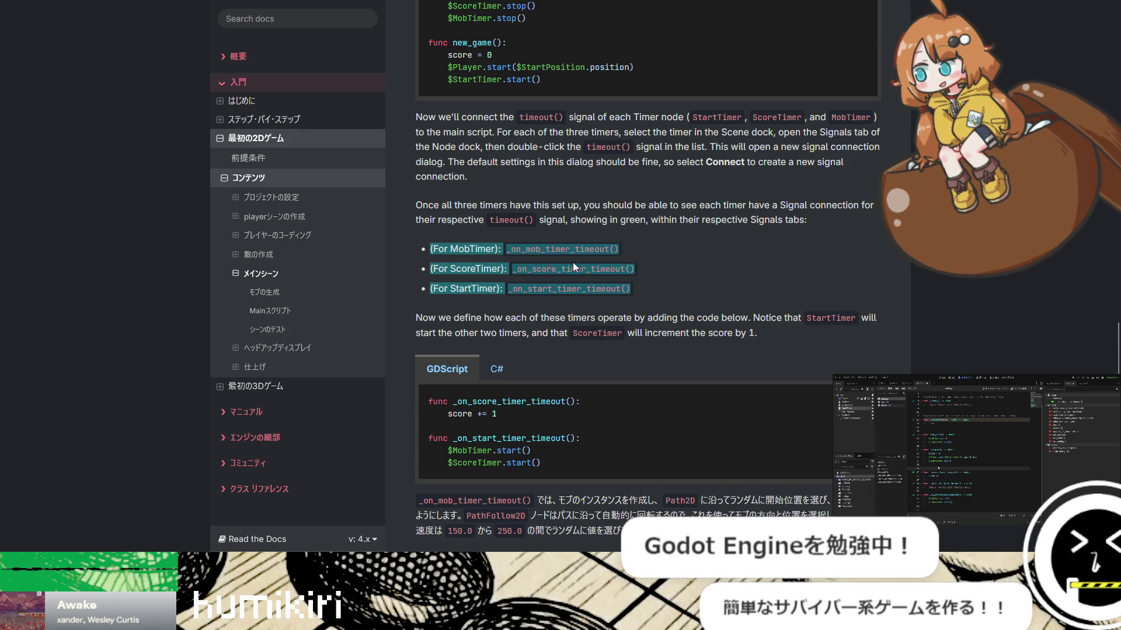
Scroll to the _on_mob_timer_timeout GDScript block and select part of its explanatory paragraph
scroll(639, 235, down, 4)
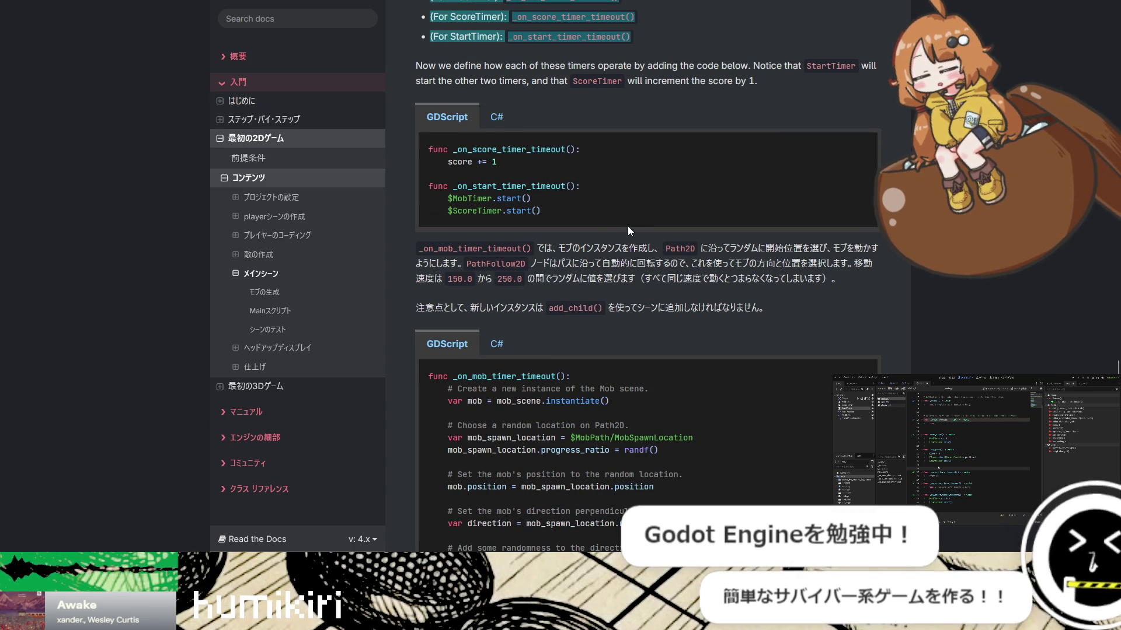
scroll(630, 231, down, 1)
scroll(628, 233, down, 1)
drag(564, 164, 649, 164)
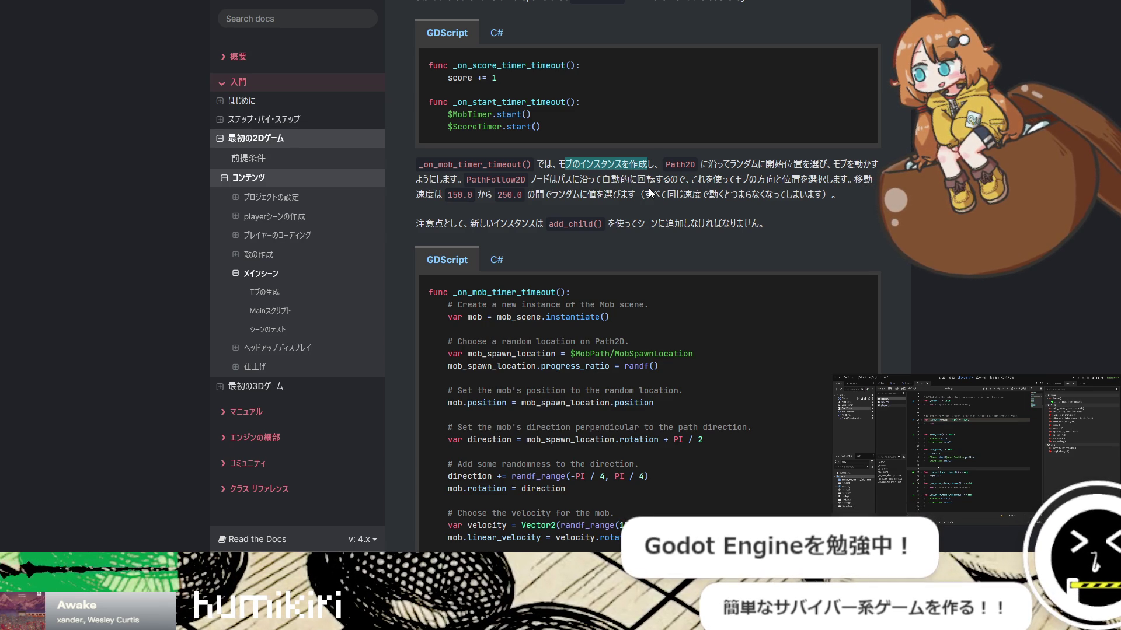
scroll(677, 216, down, 2)
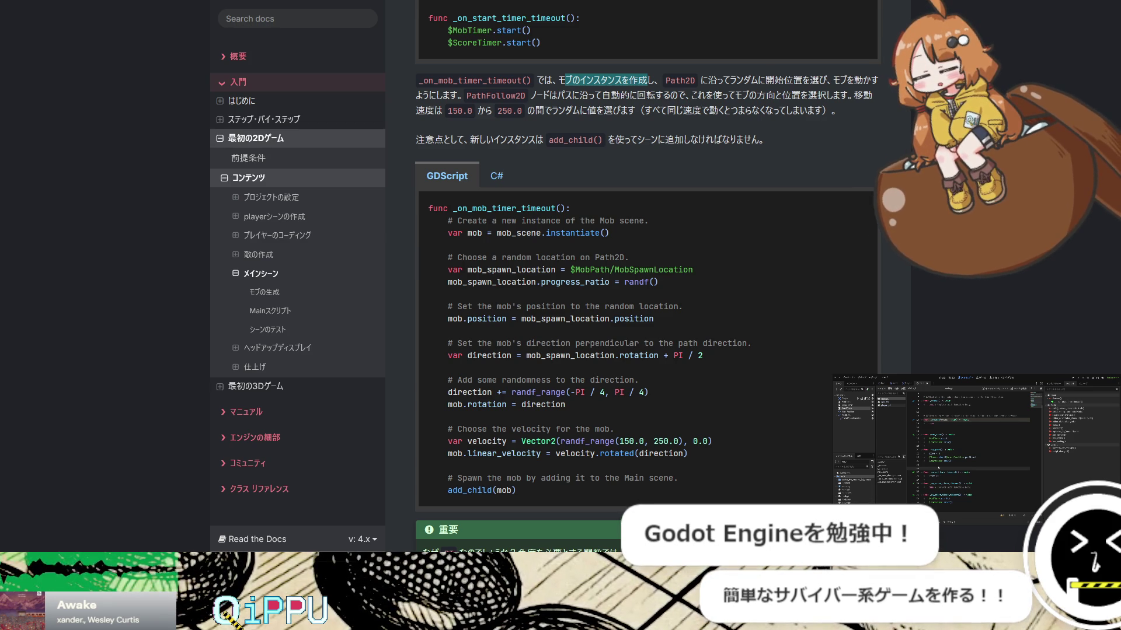
Place the cursor on a lower line of the main script, comparing it against the docs' spawning code
key(alt+Tab)
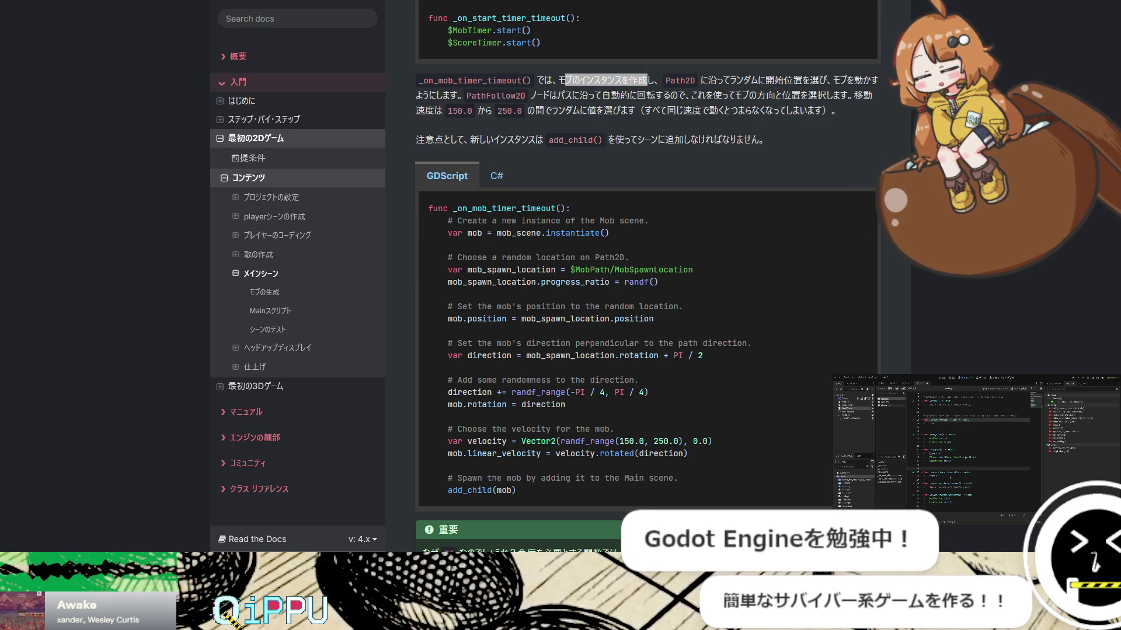
click(949, 487)
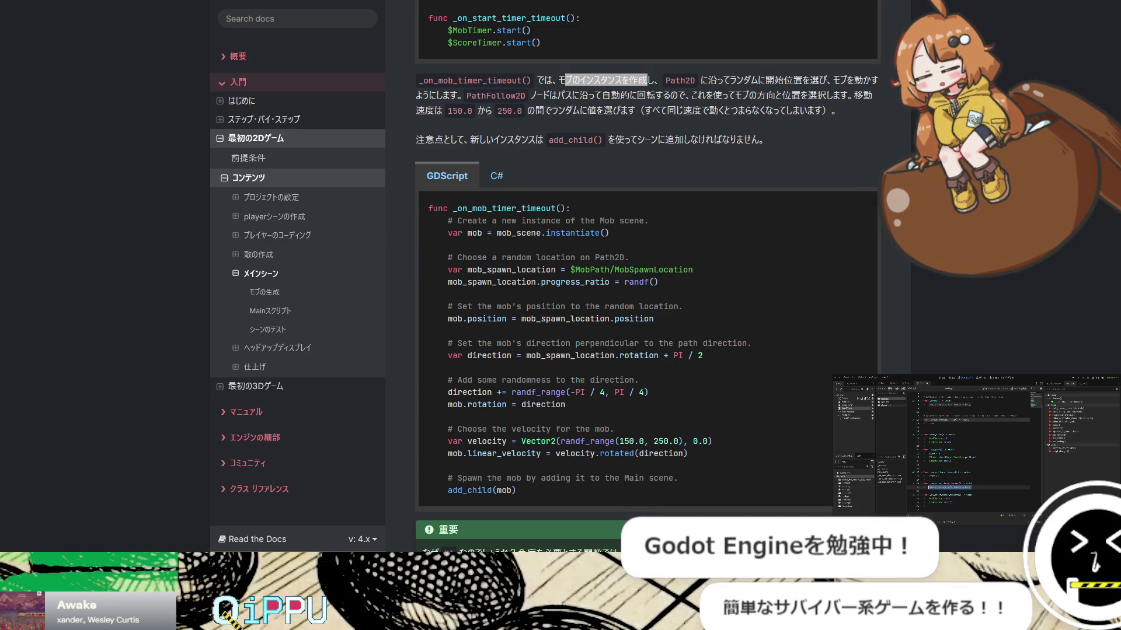
key(alt+Tab)
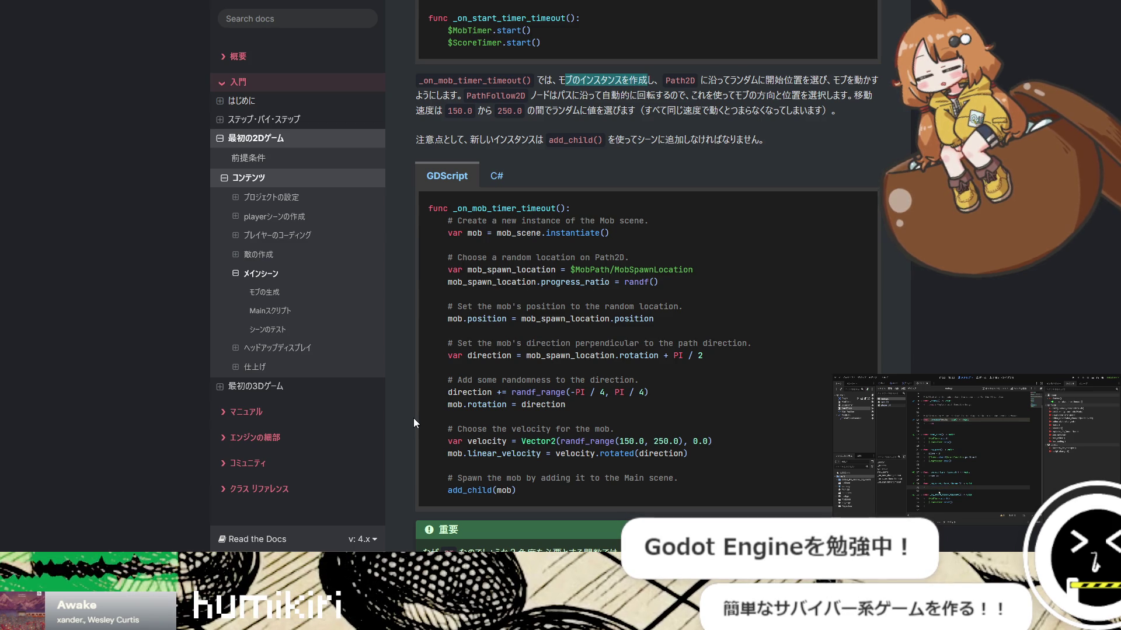
key(alt+Tab)
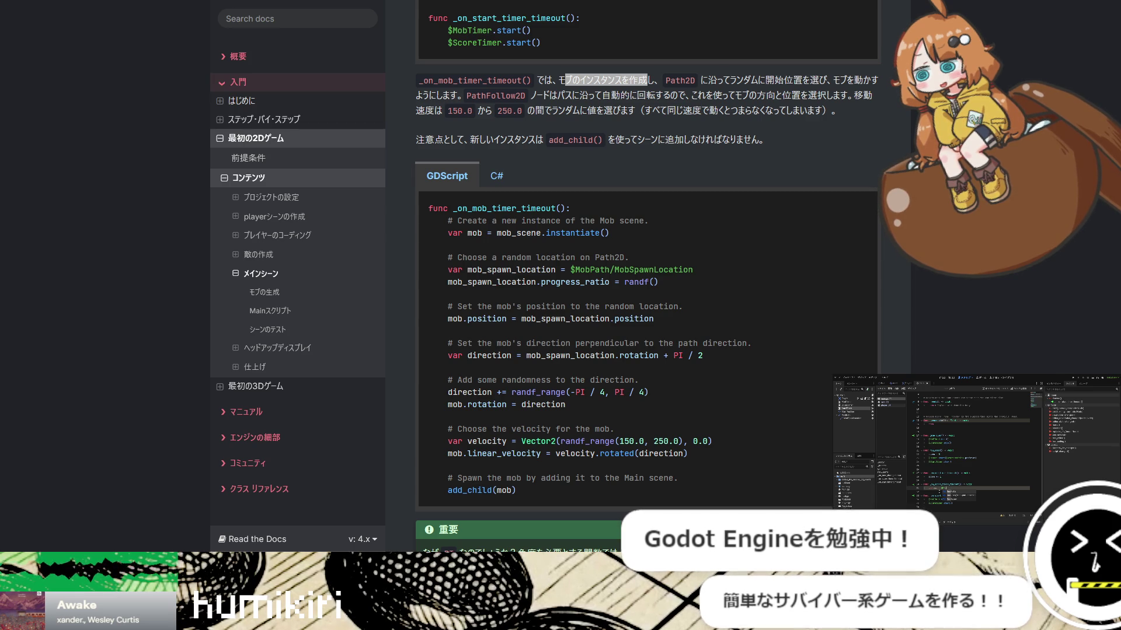
key(alt+Tab)
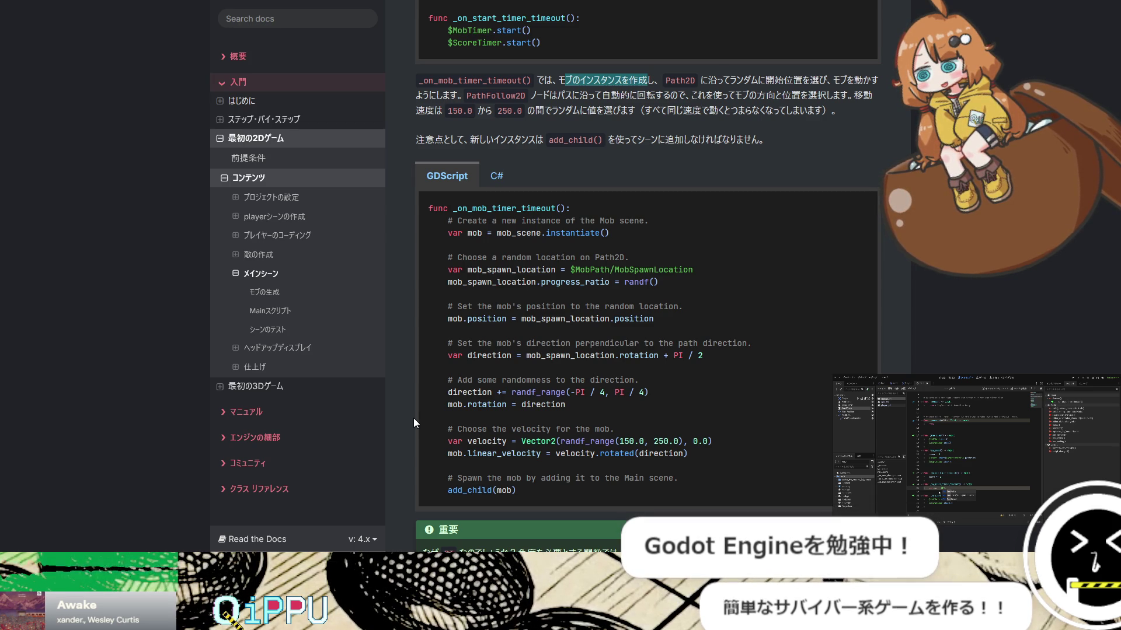
key(alt+Tab)
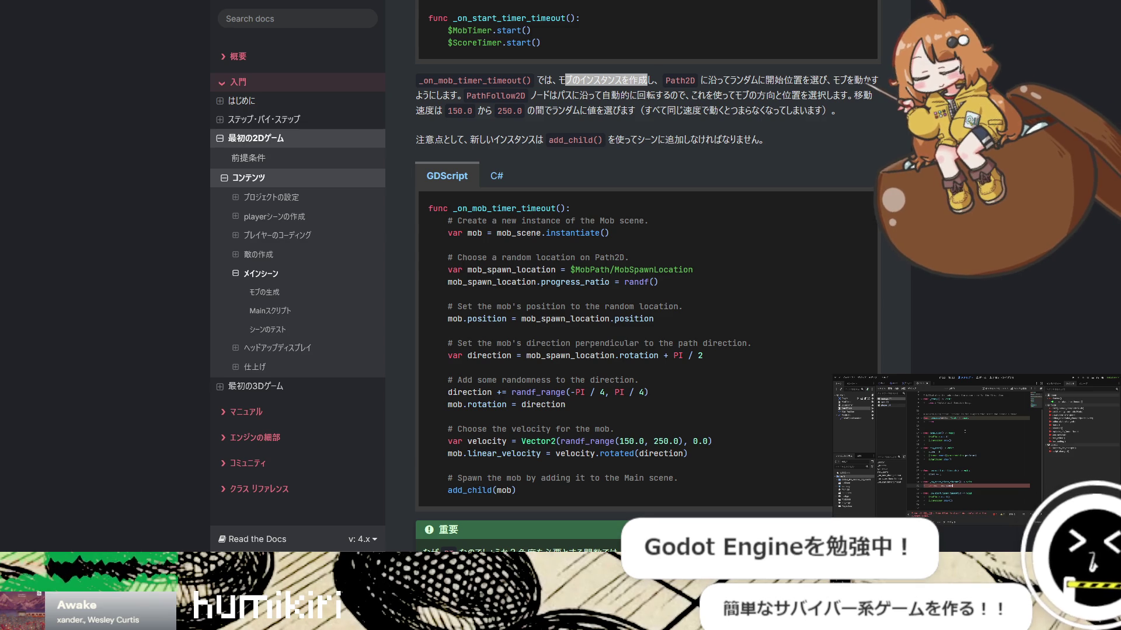
key(alt+Tab)
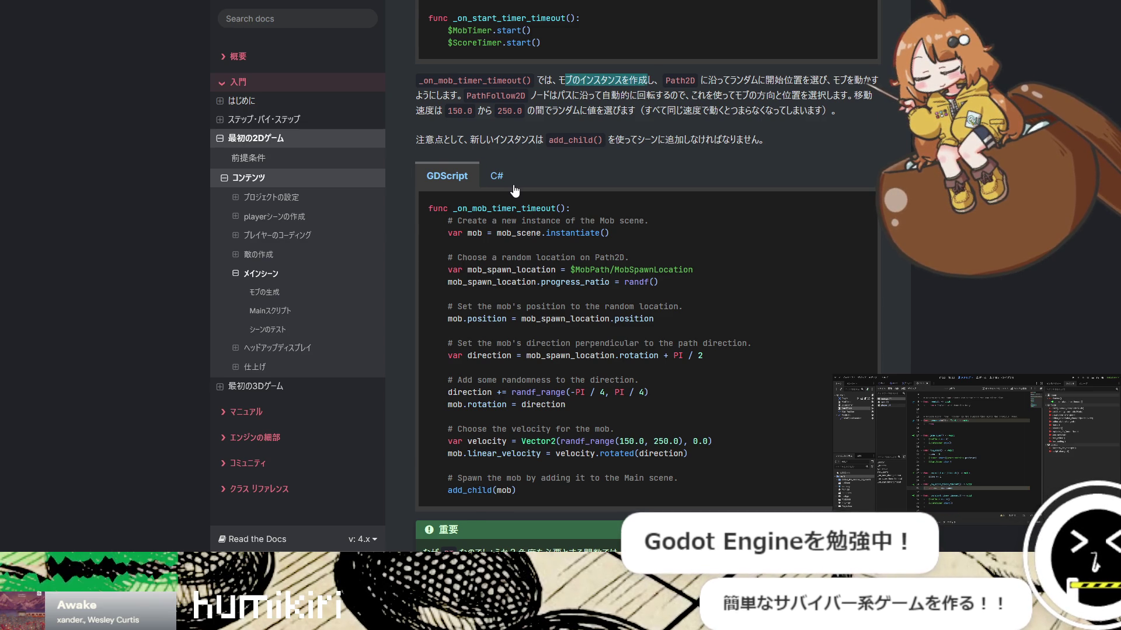
key(Tab)
click(514, 185)
key(Tab)
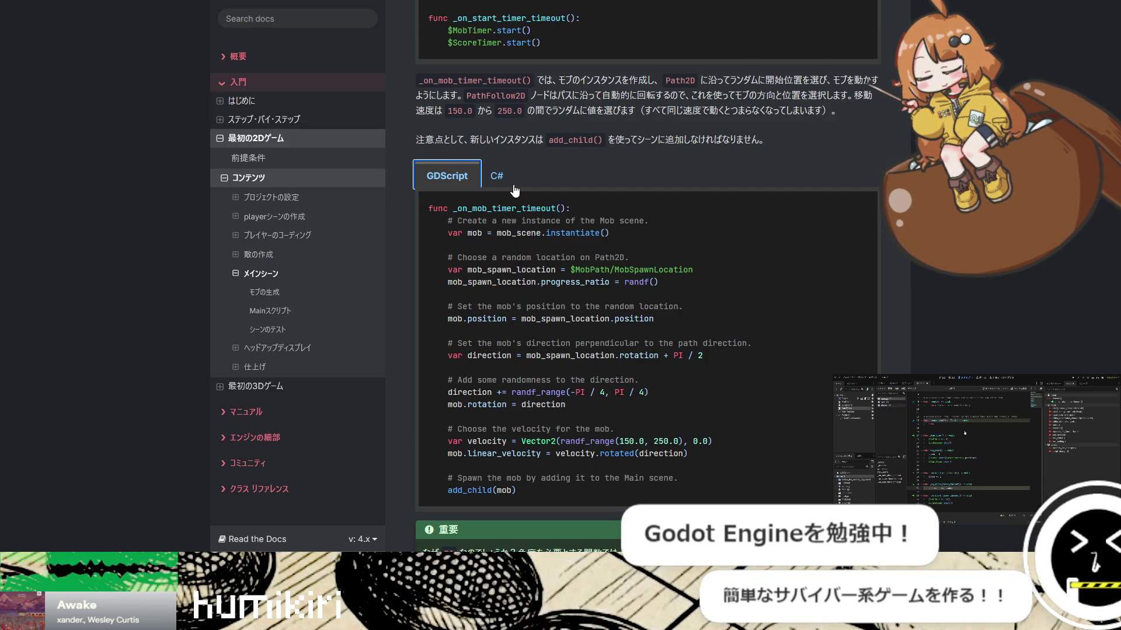
click(514, 190)
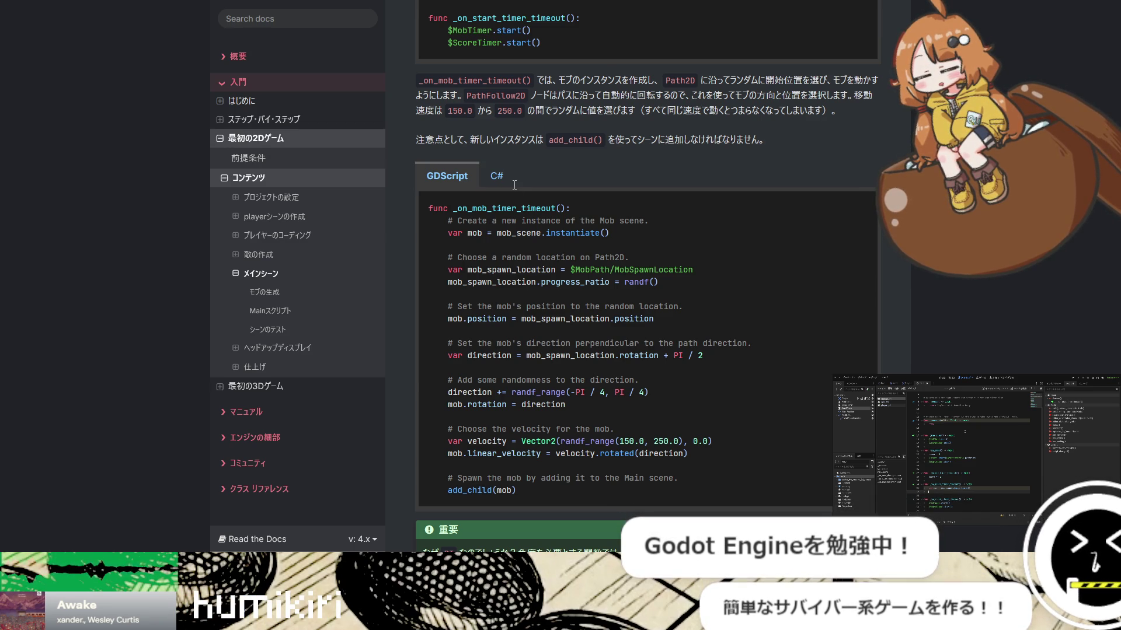
key(Tab)
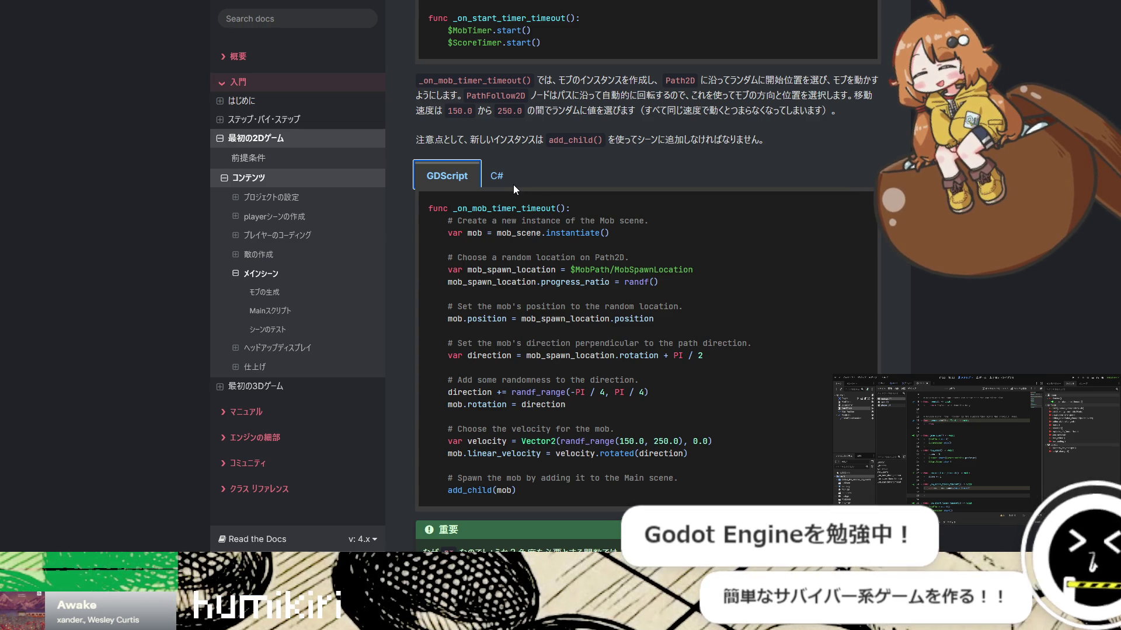
click(513, 185)
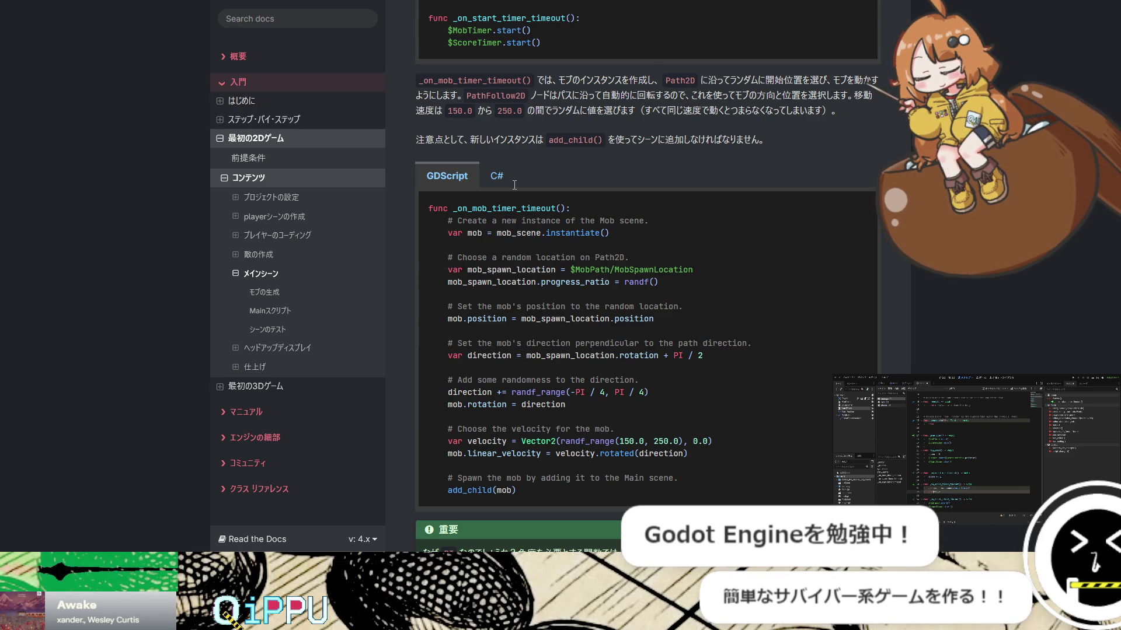
key(Tab)
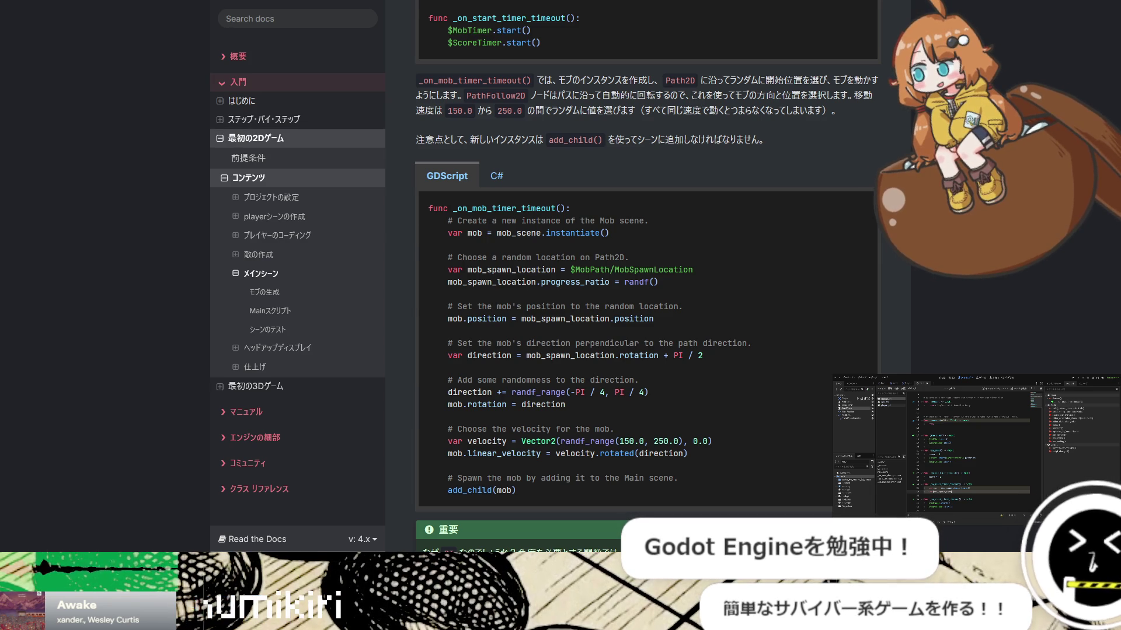
click(390, 419)
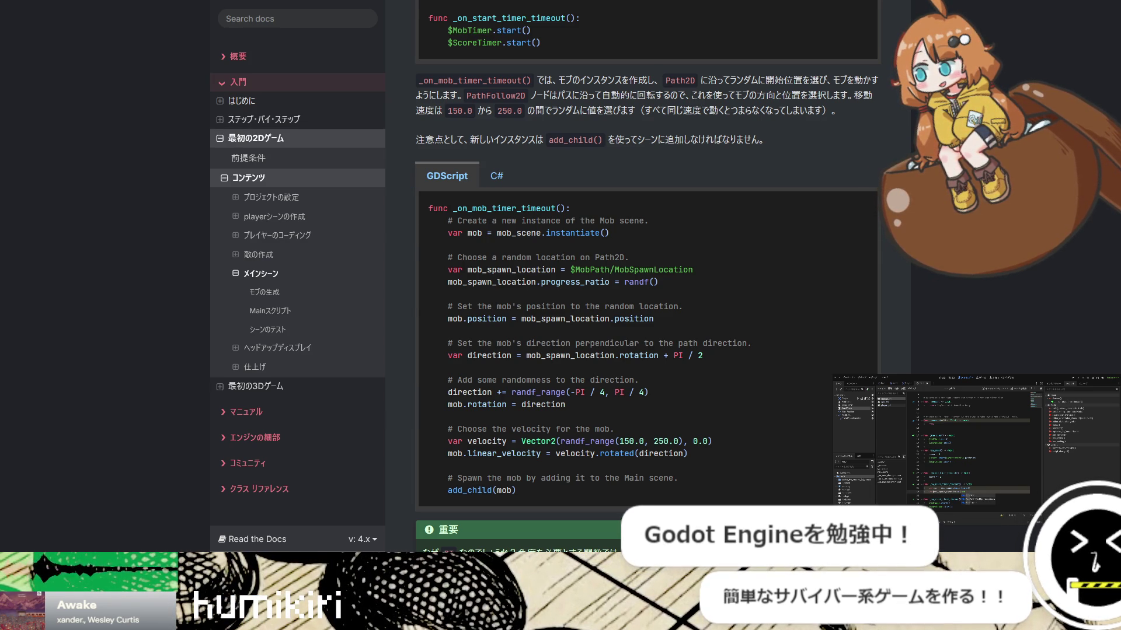
key(alt+Tab)
key(alt+Tab)
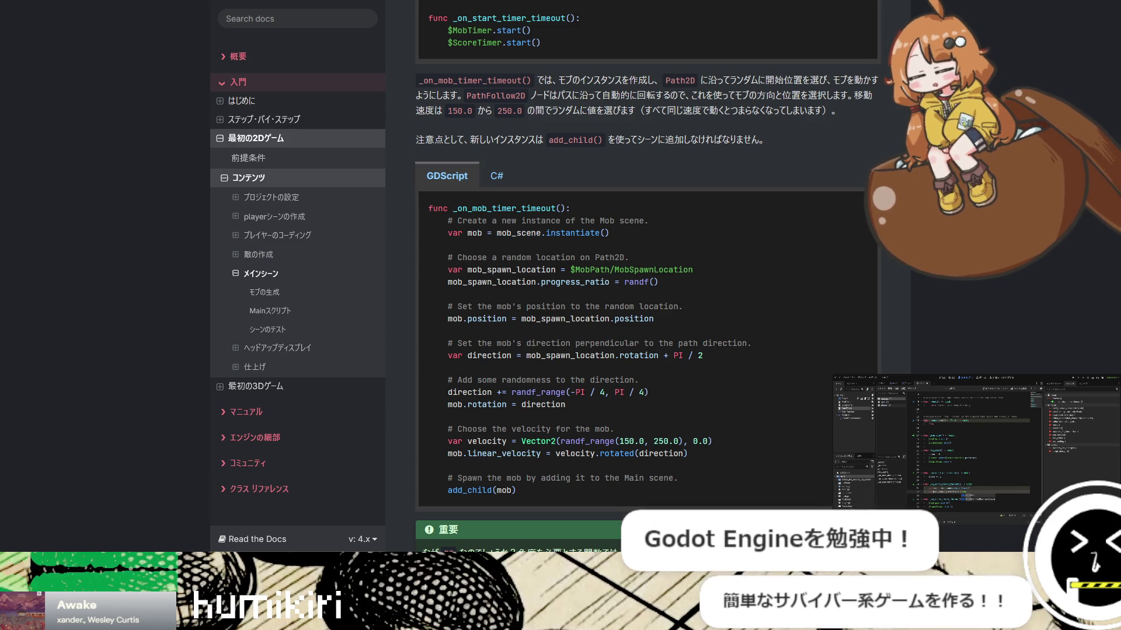
key(alt+Tab)
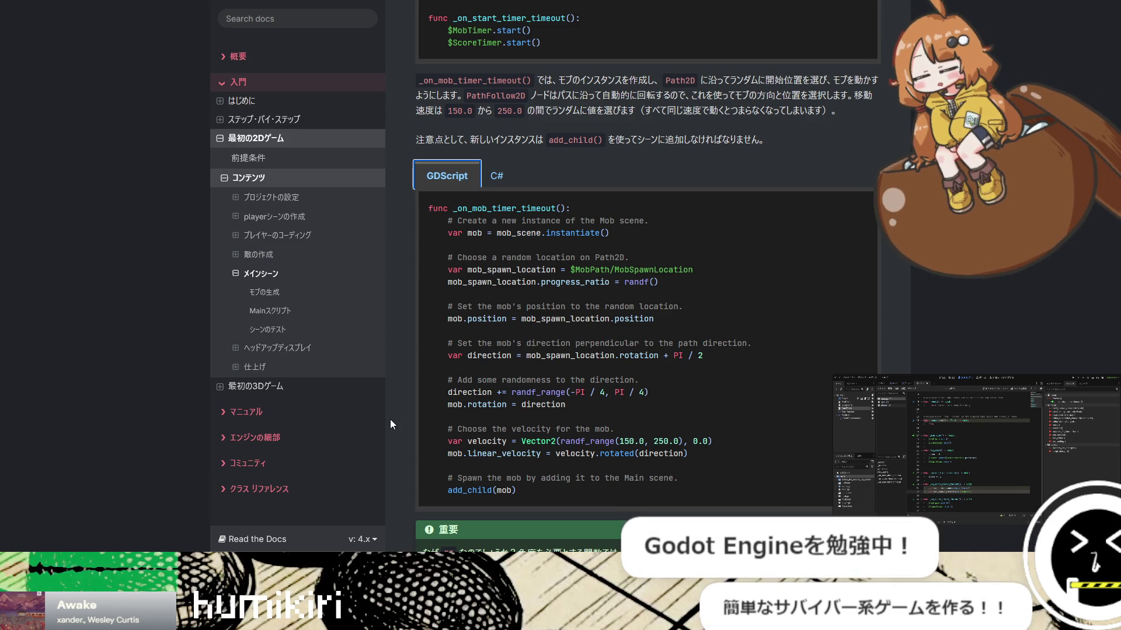
click(391, 420)
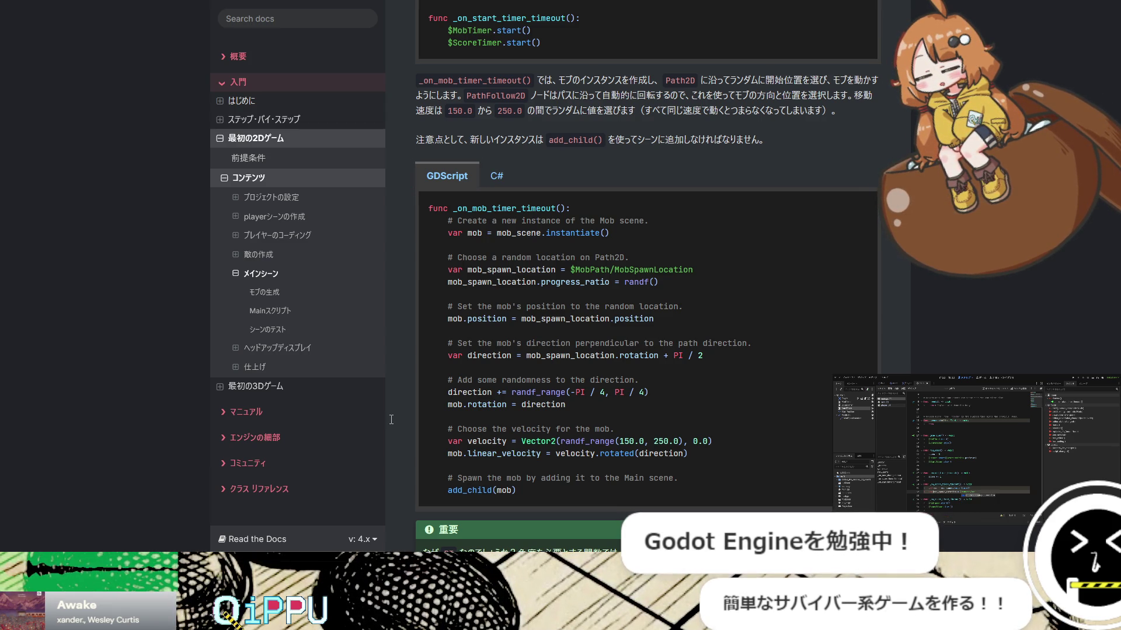
key(Tab)
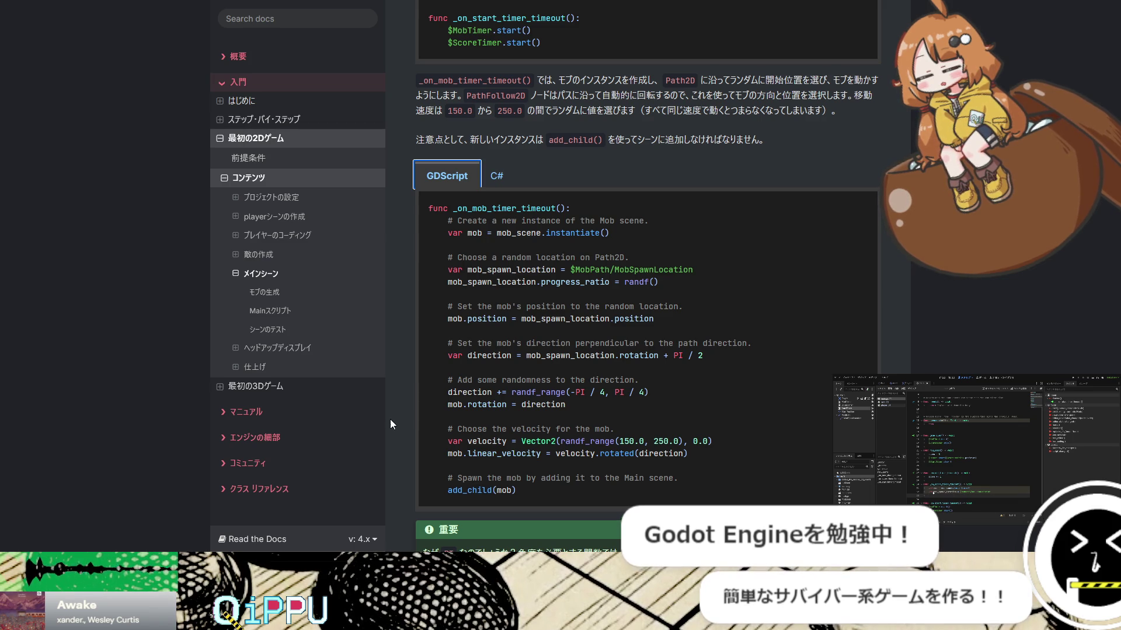
click(389, 419)
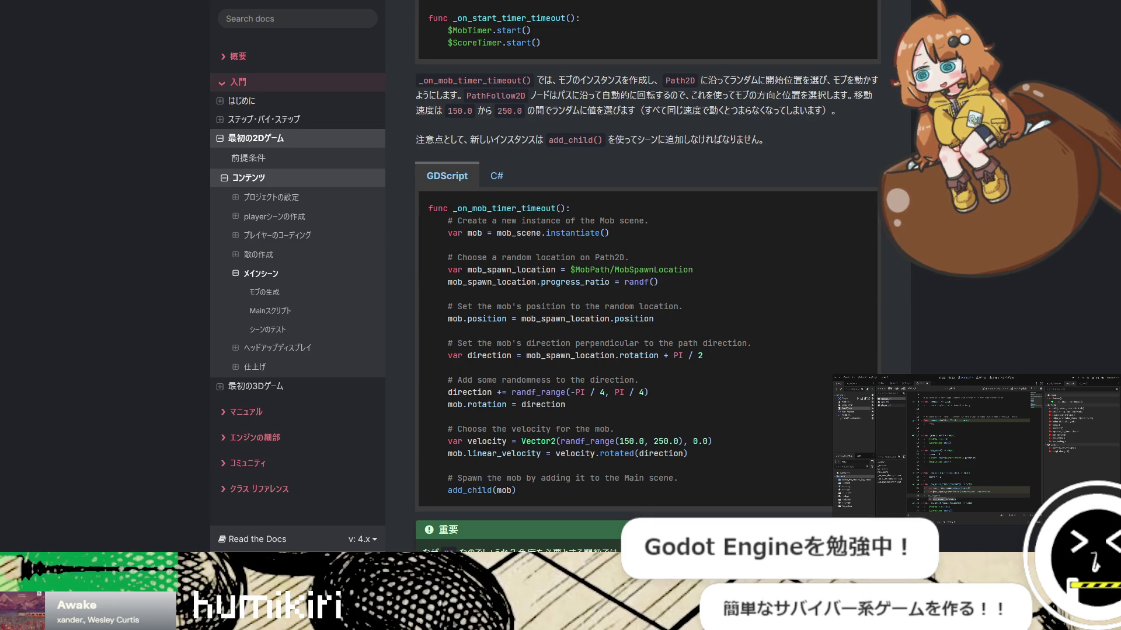
key(Tab)
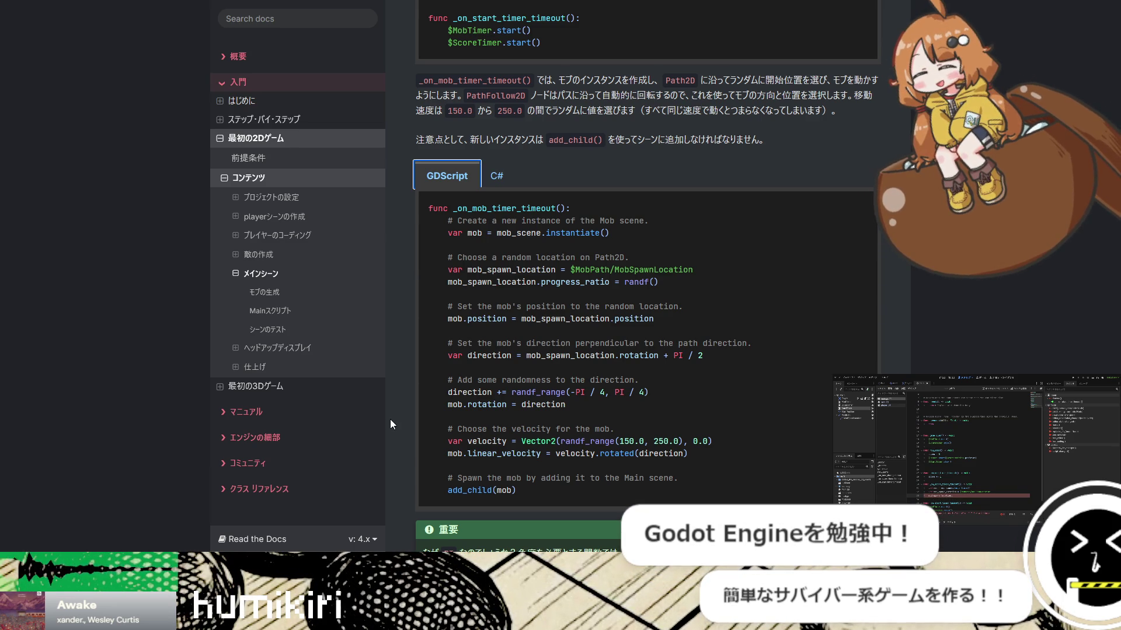
key(F11)
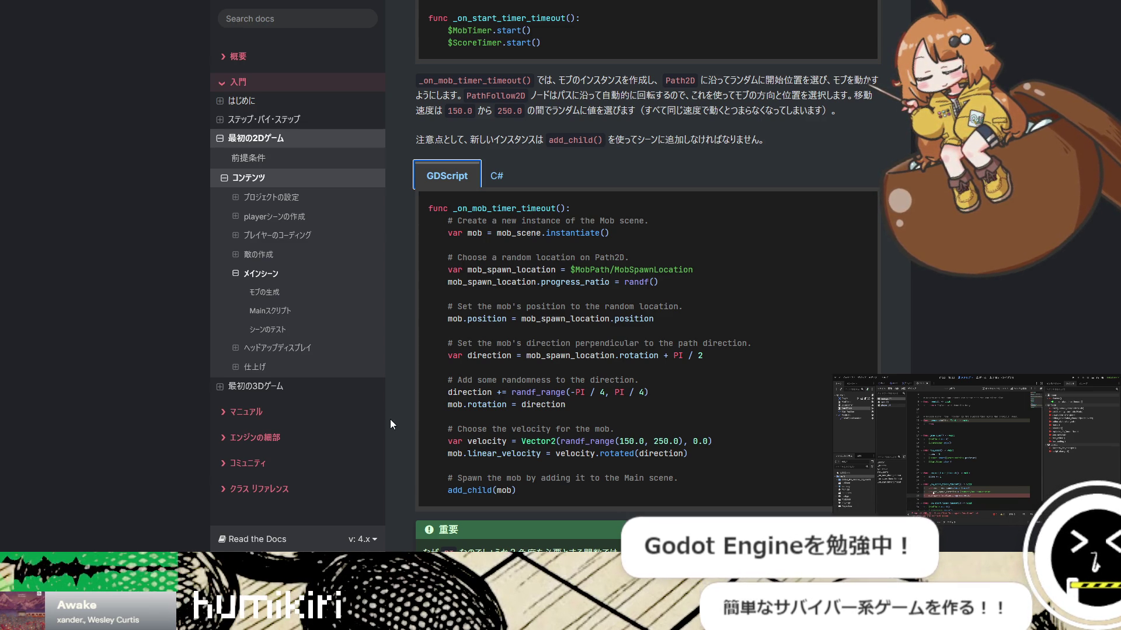
key(Tab)
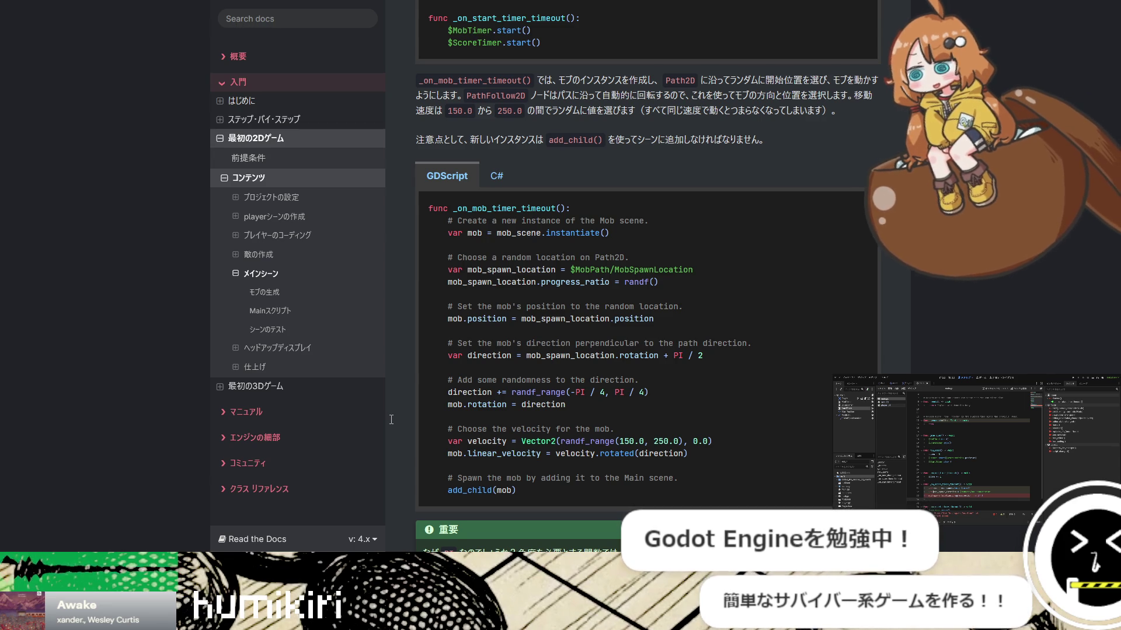
key(Tab)
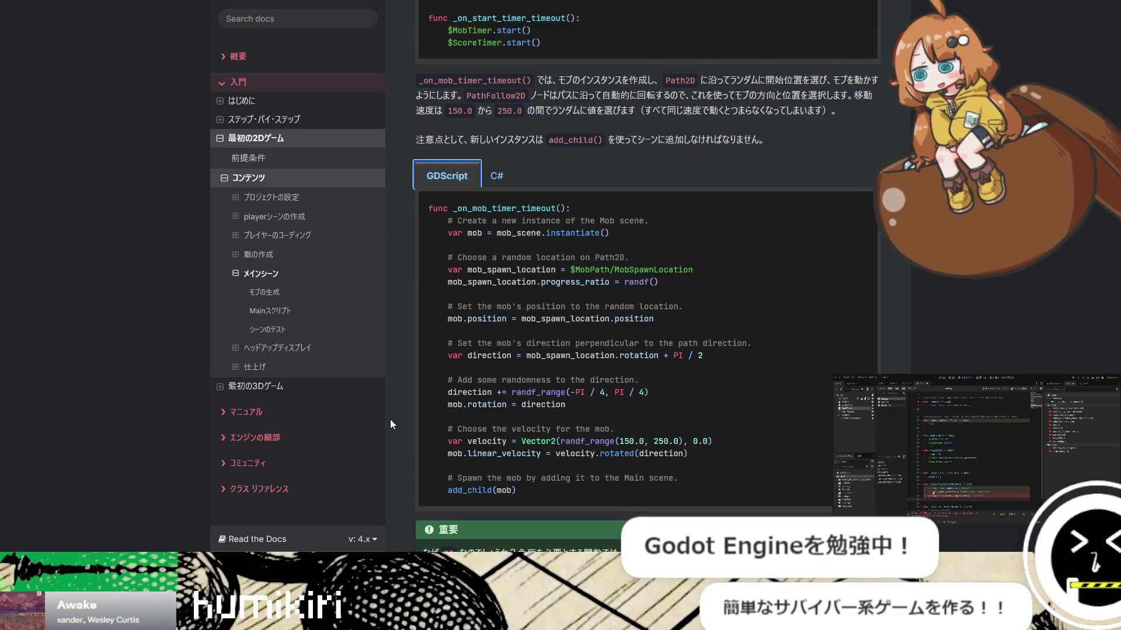
key(Tab)
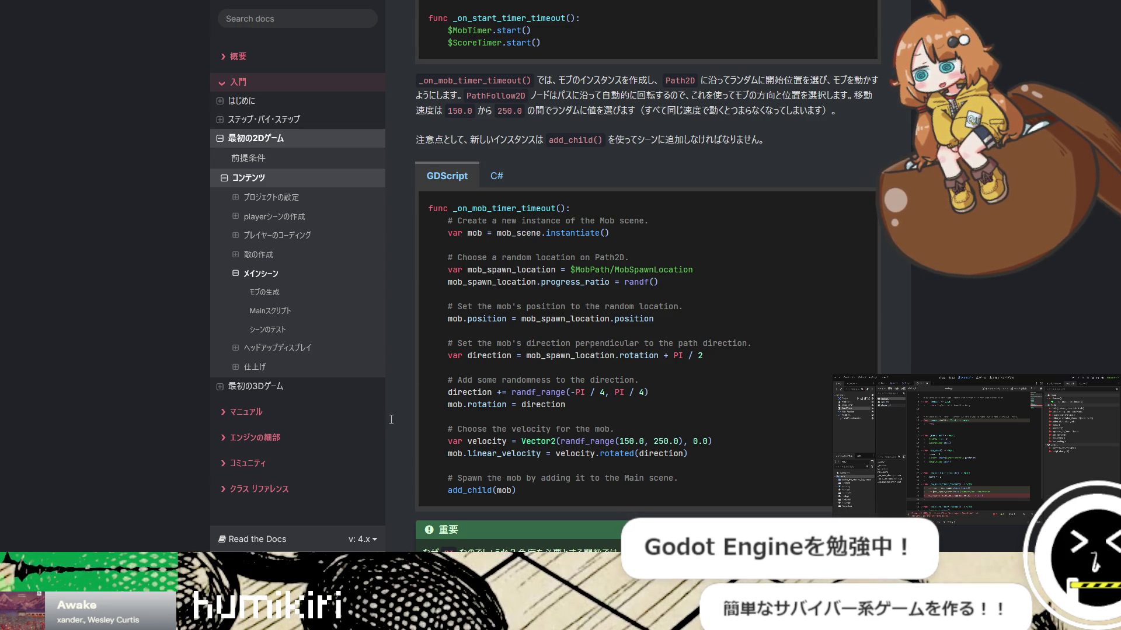
key(shift+Tab)
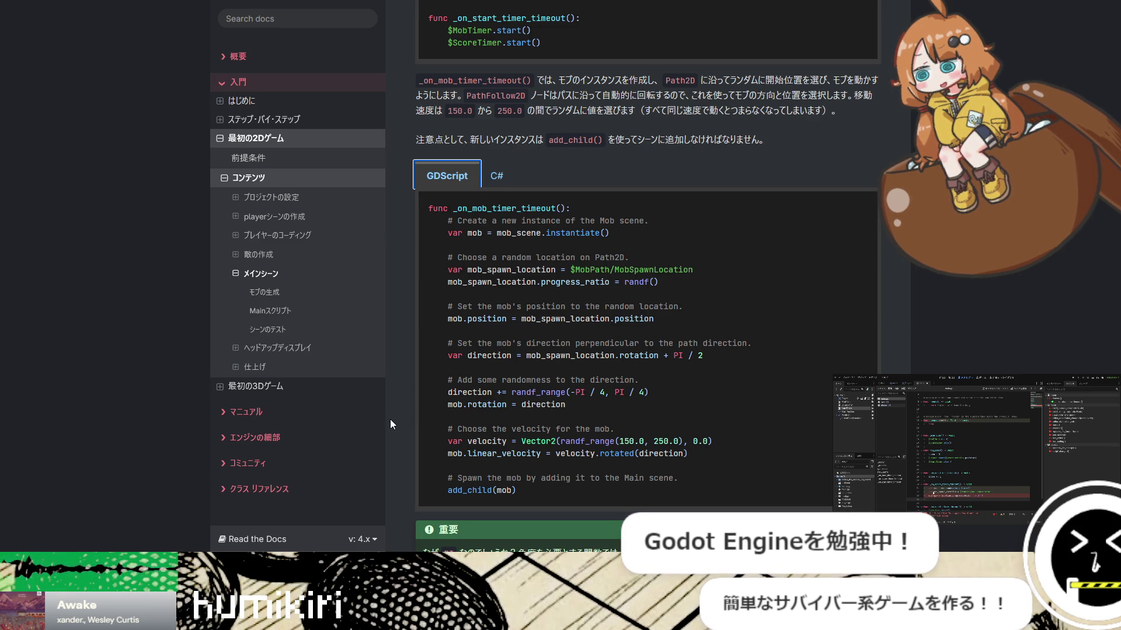
click(391, 419)
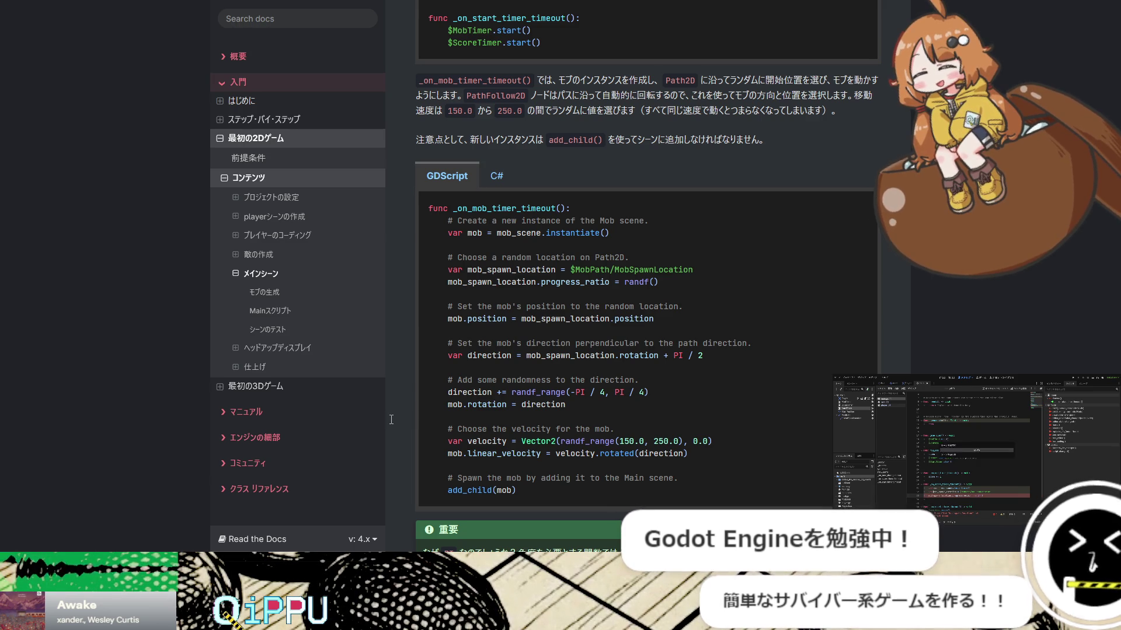
key(alt+Tab)
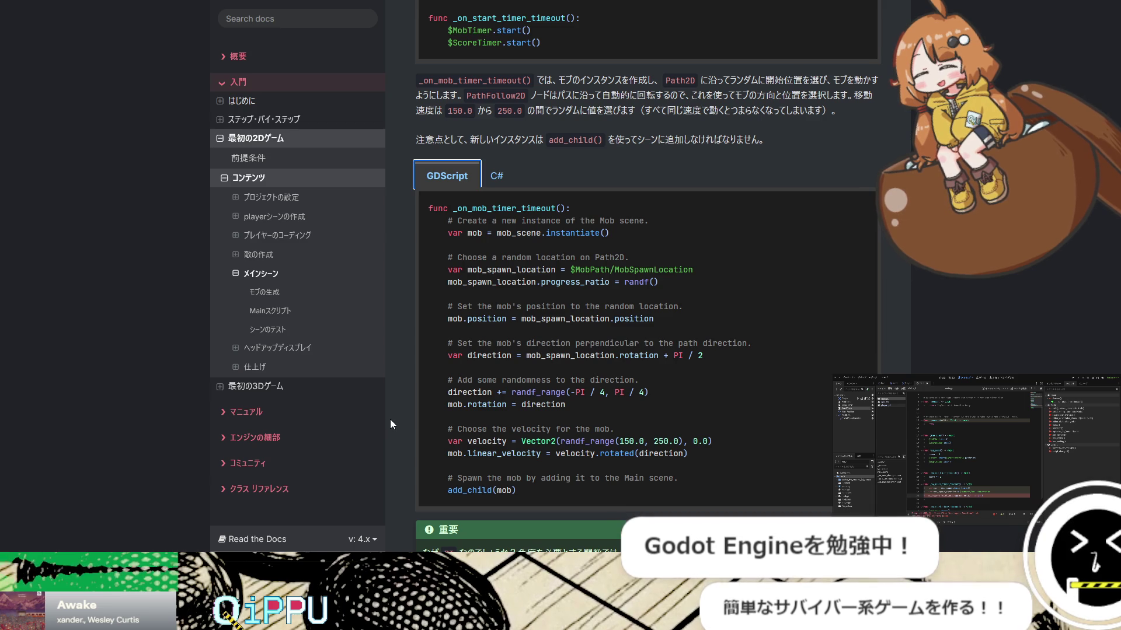
key(alt+Tab)
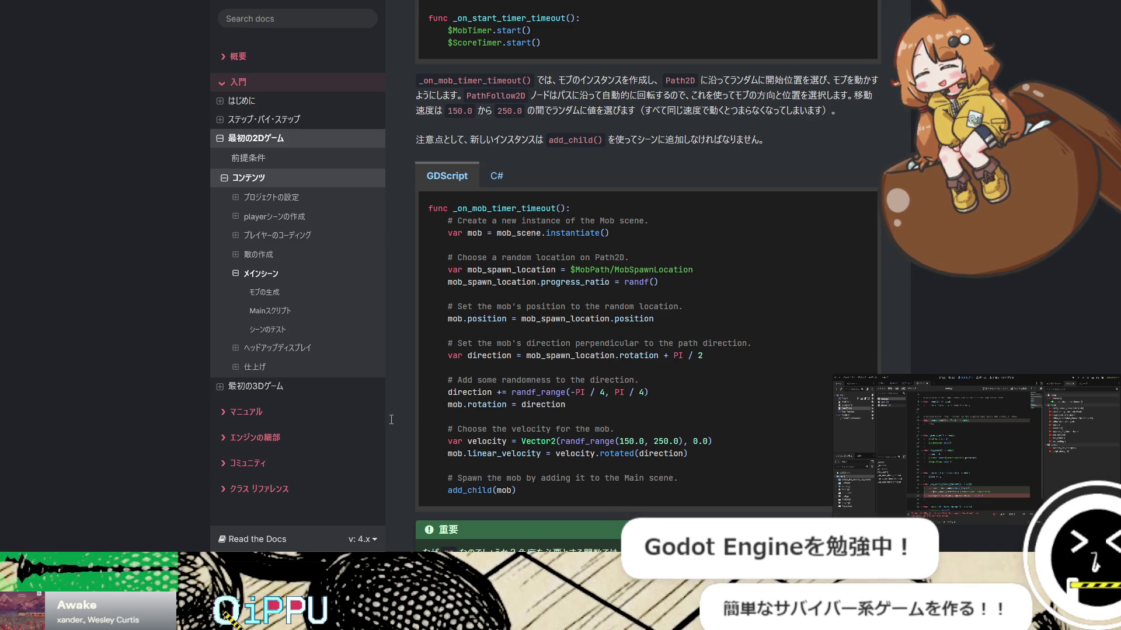
key(alt+Tab)
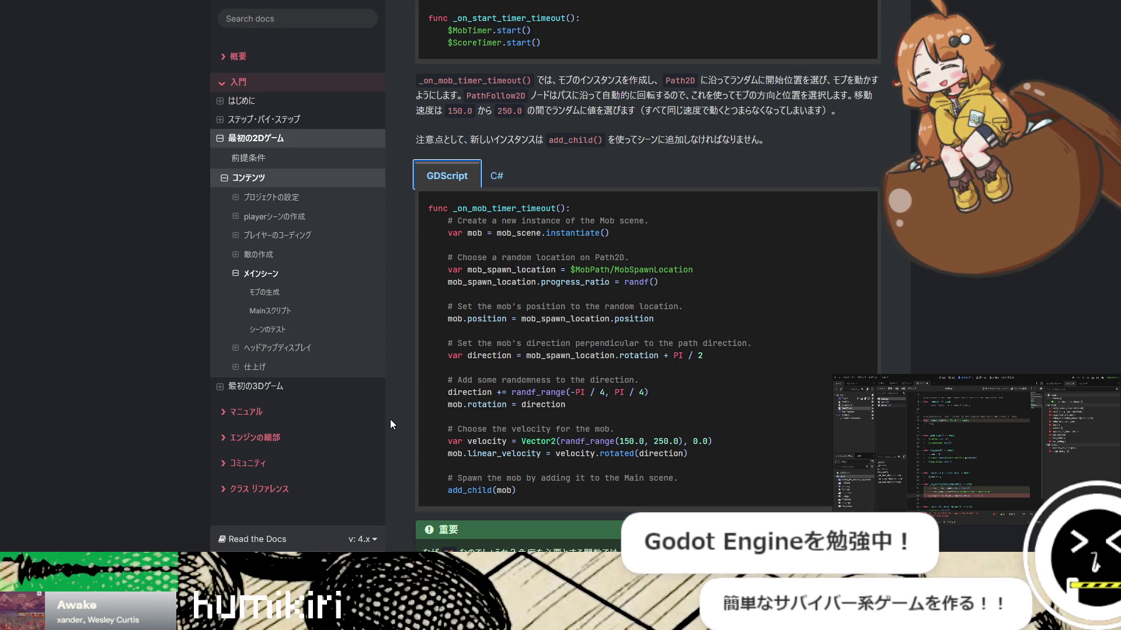
key(alt+Tab)
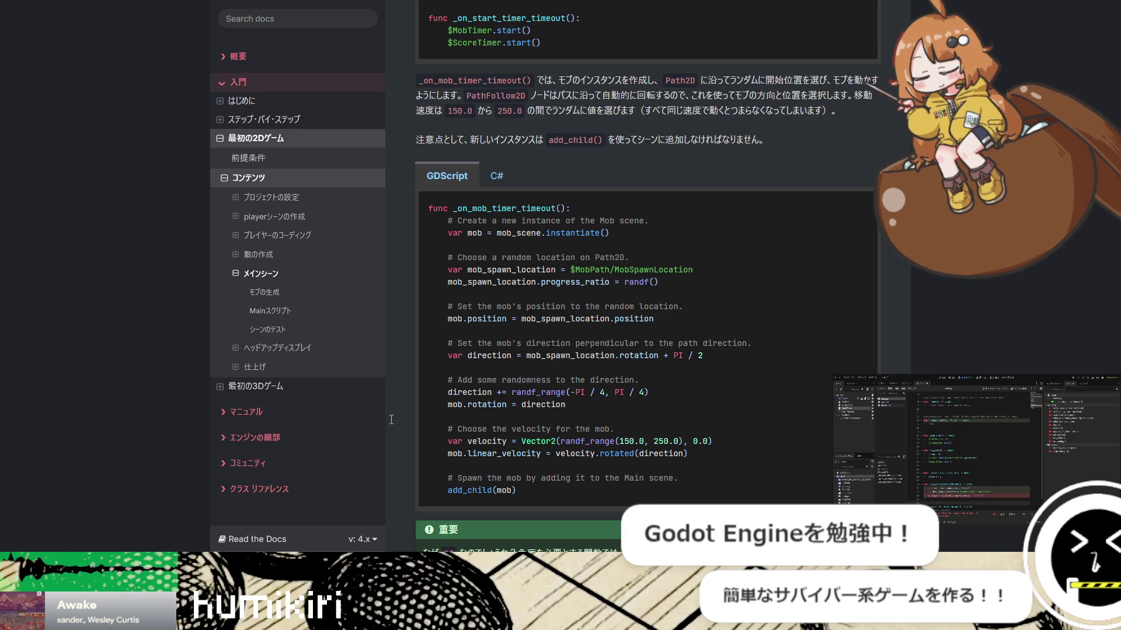
key(alt+Tab)
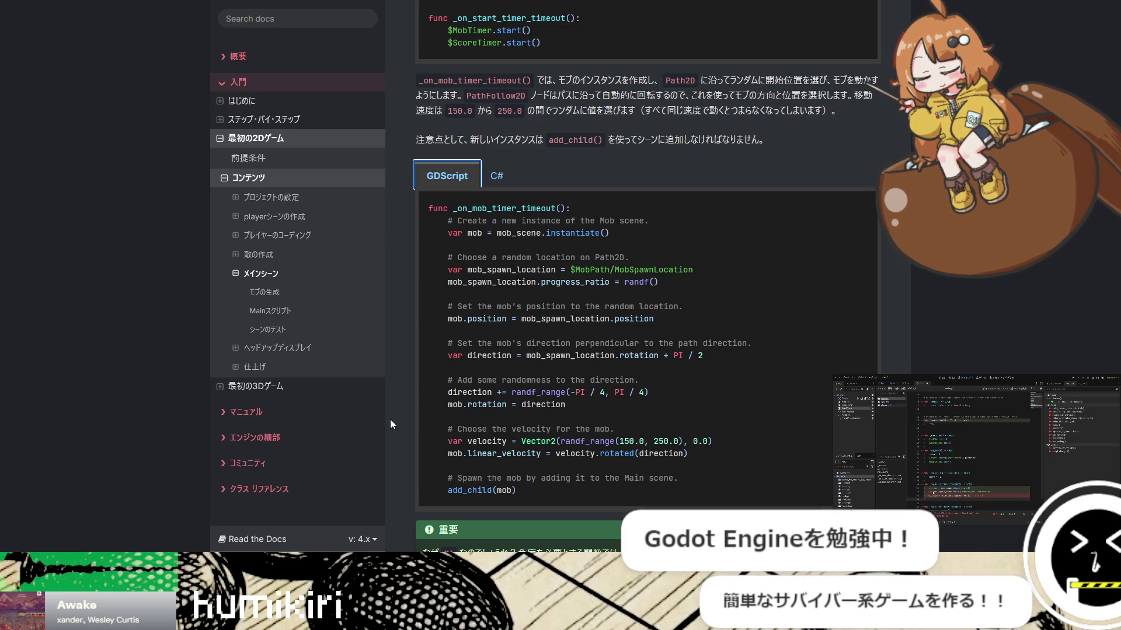
drag(668, 276, 564, 281)
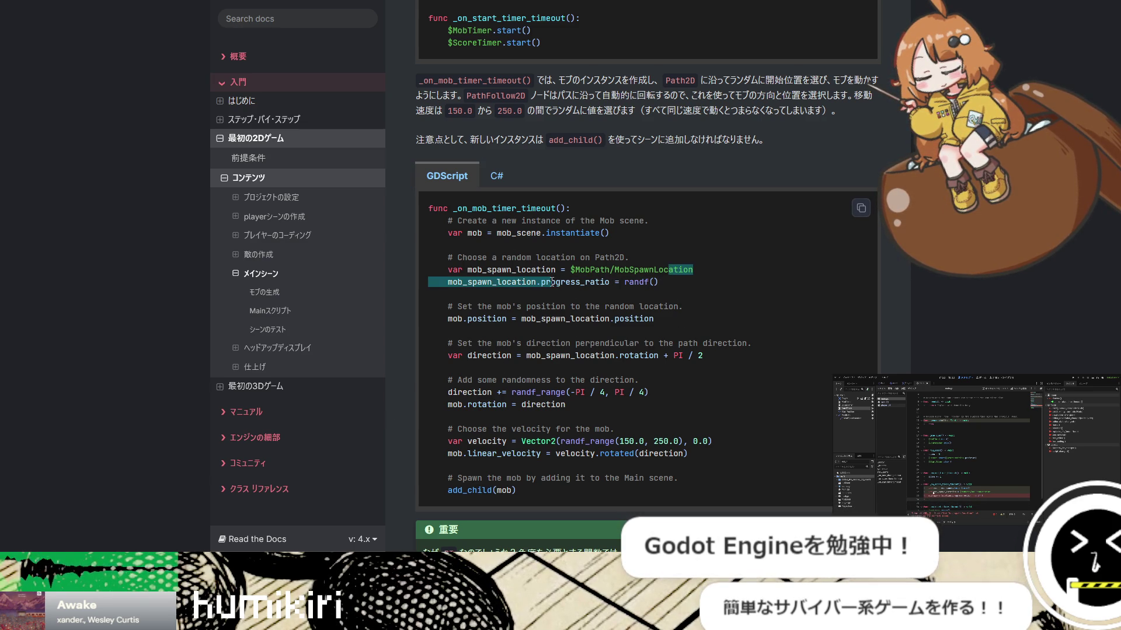
drag(447, 282, 658, 284)
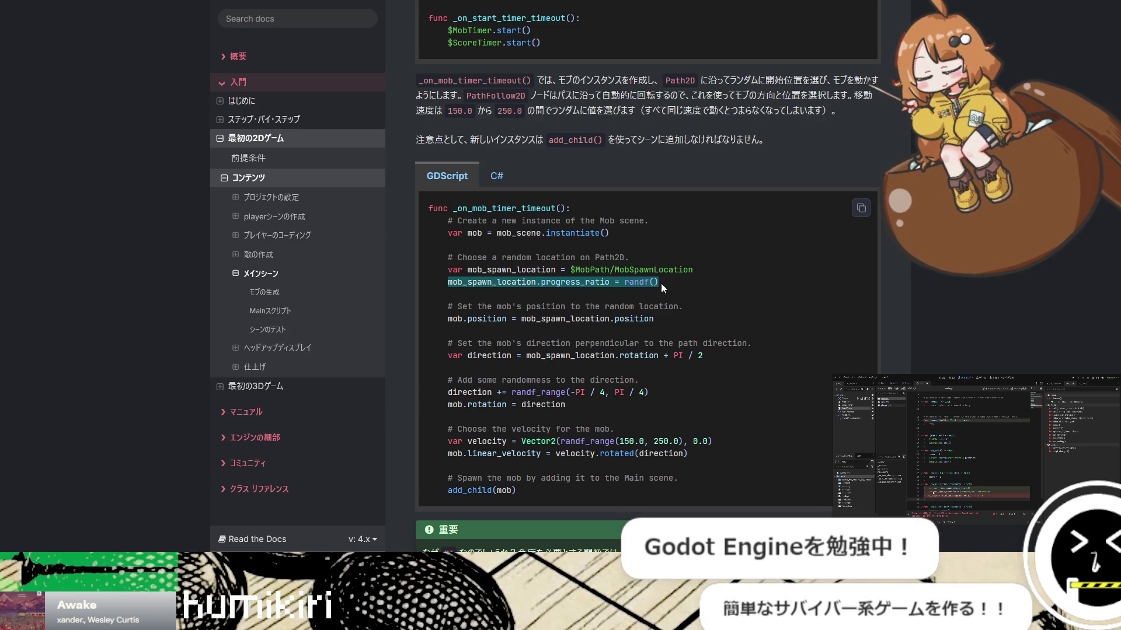
key(alt+Tab)
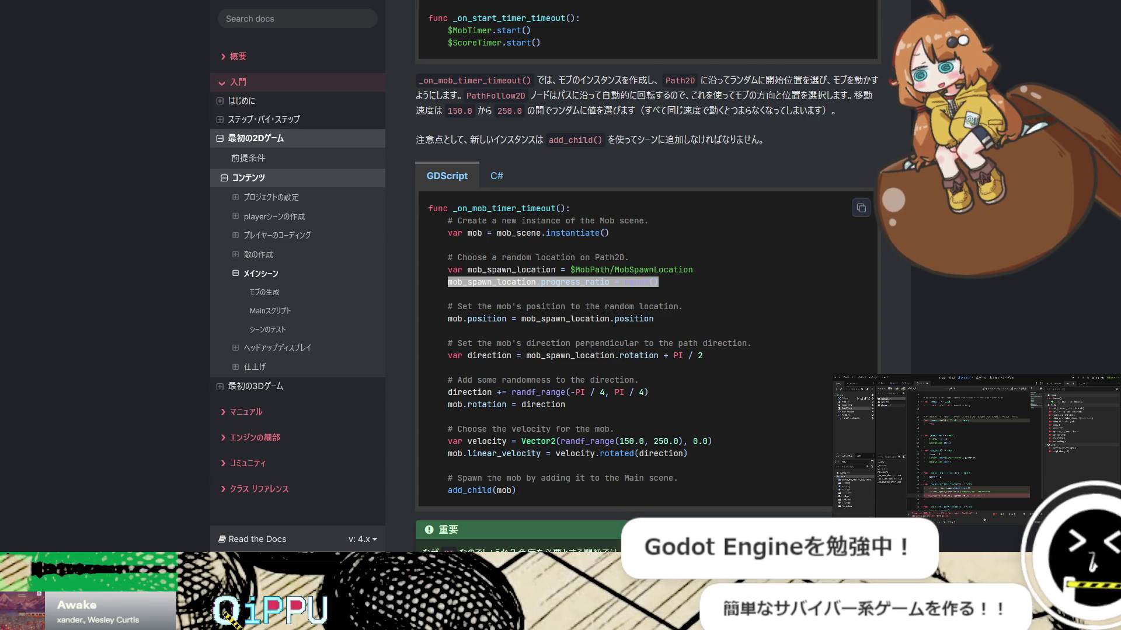
key(alt+Tab)
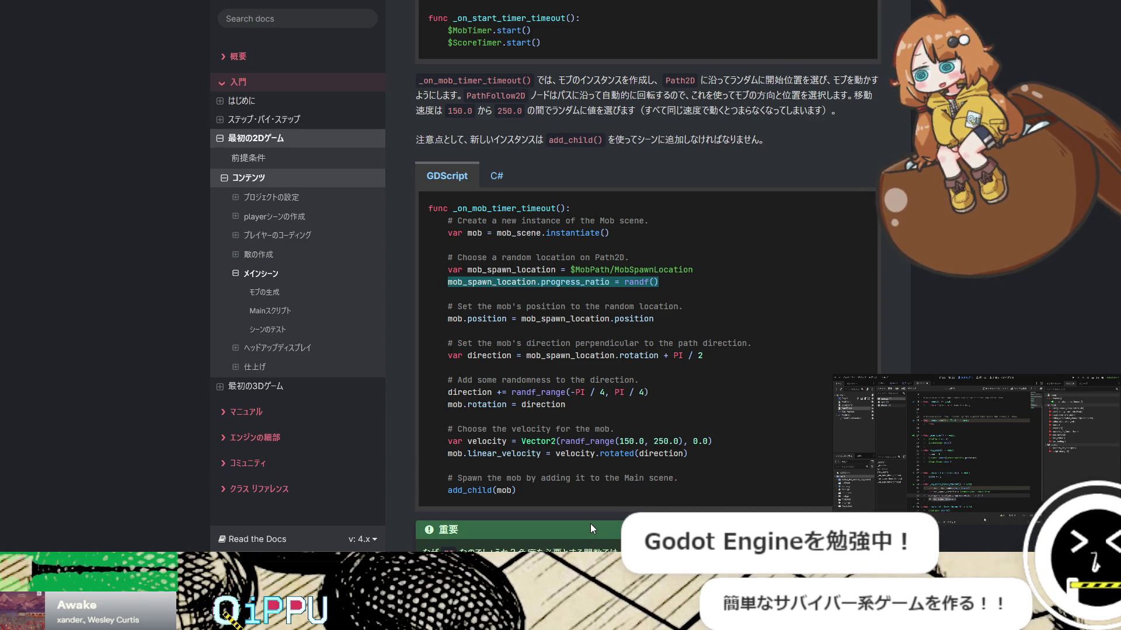
key(alt+Tab)
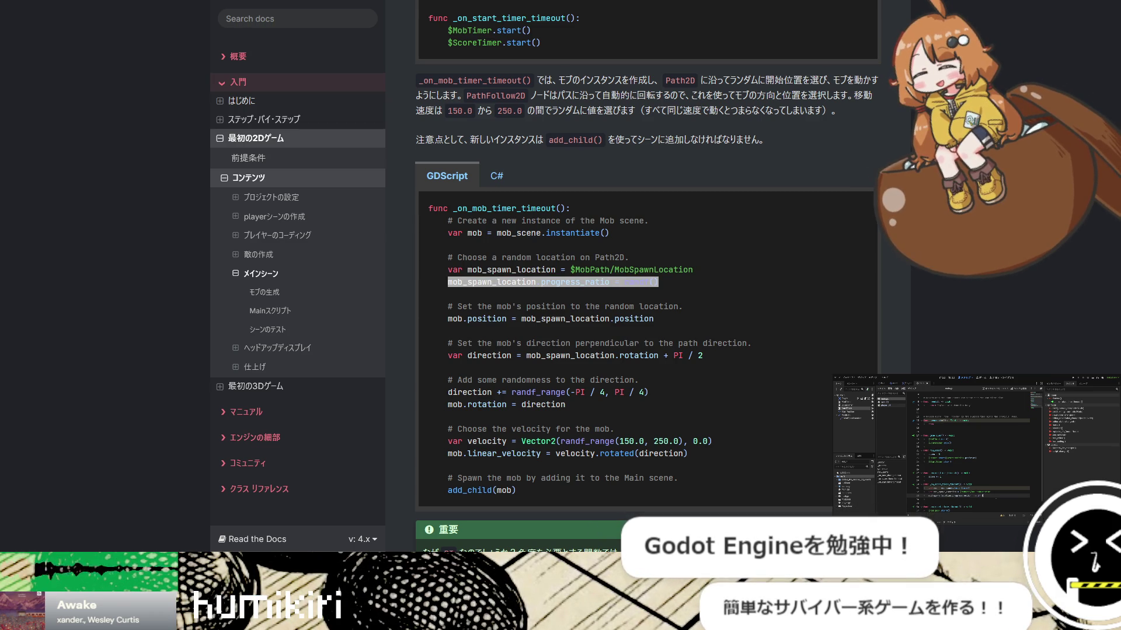
key(alt+Tab)
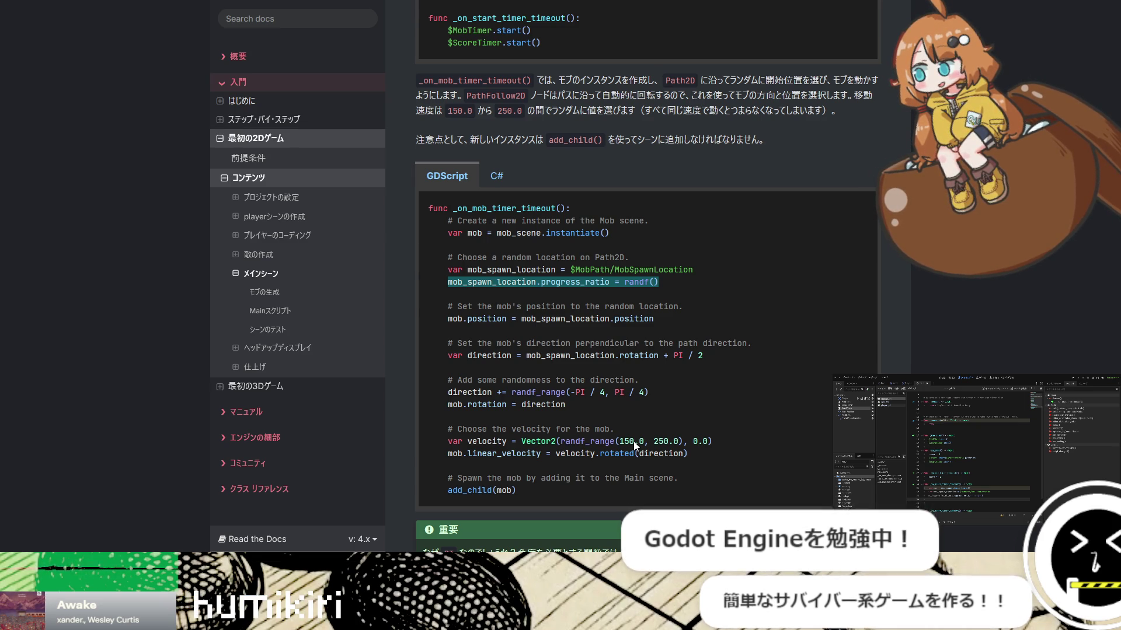
key(alt+Tab)
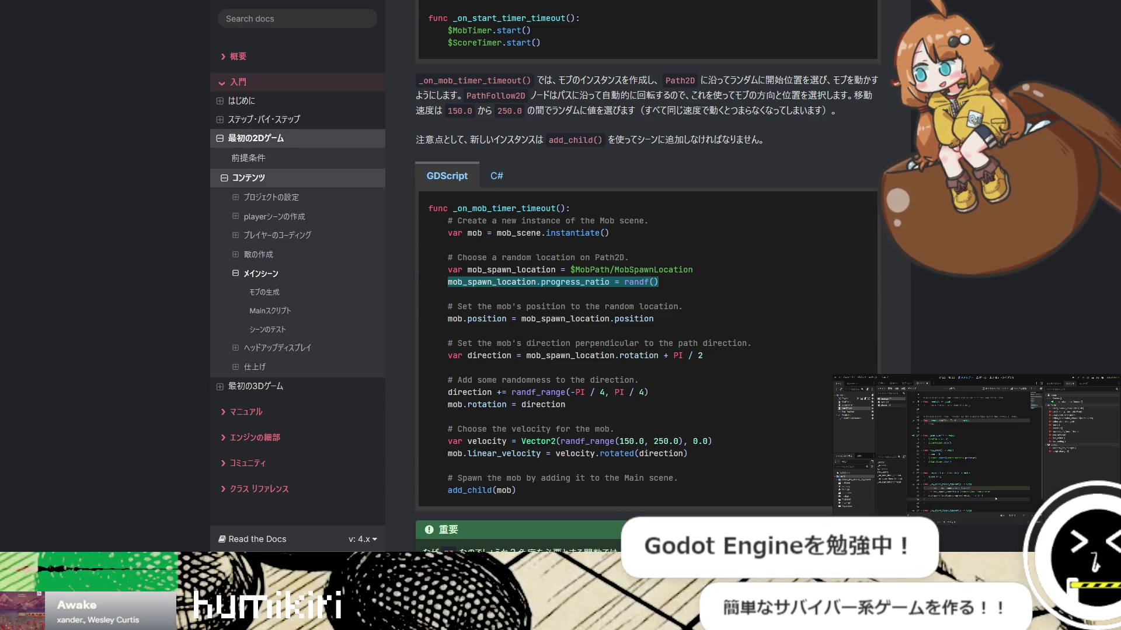
key(ctrl+v)
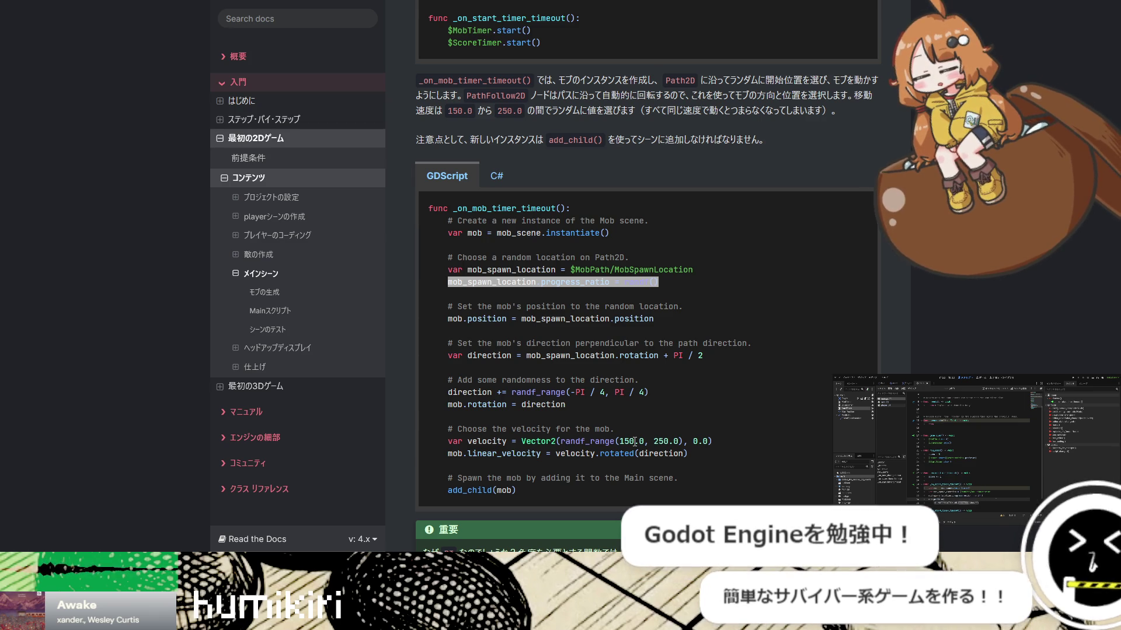
key(alt+Tab)
key(alt+Tab)
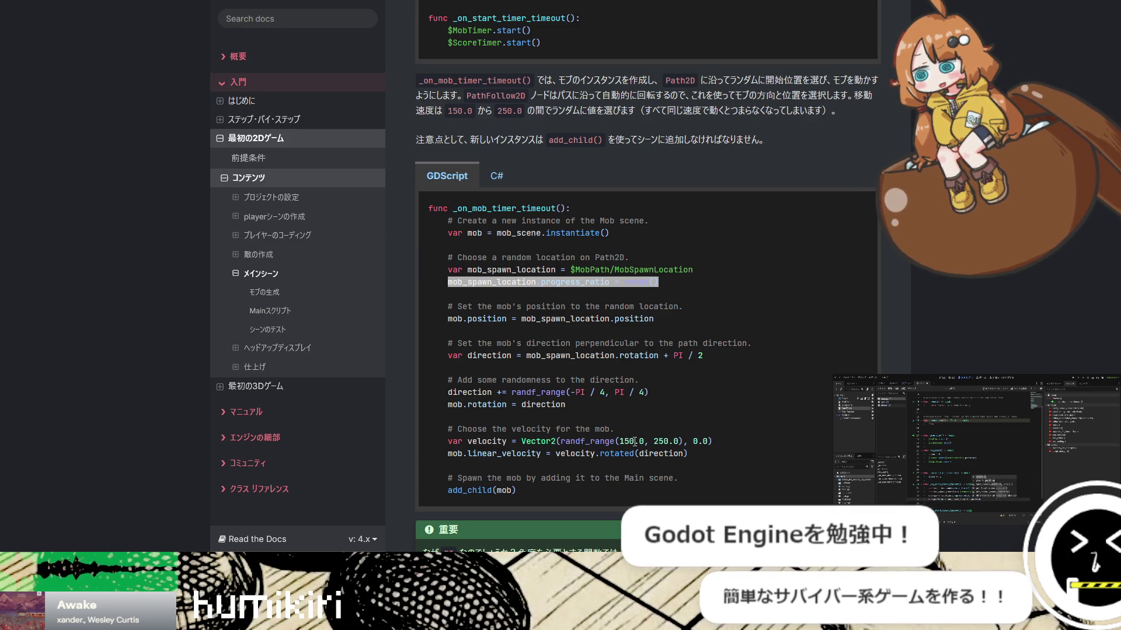
key(alt+Tab)
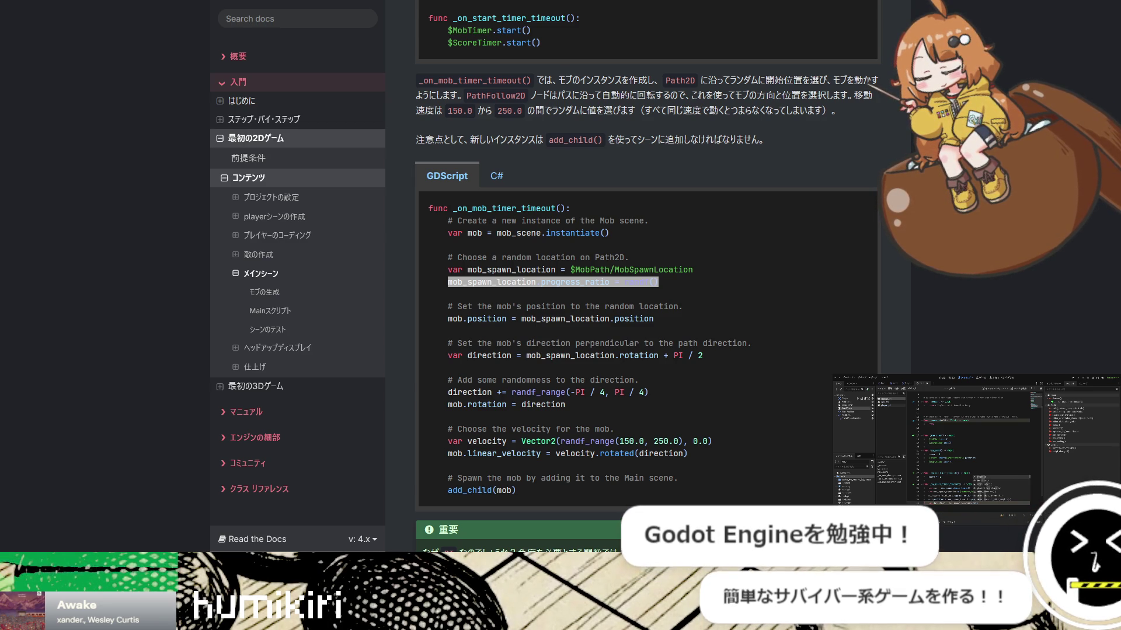
key(alt+Tab)
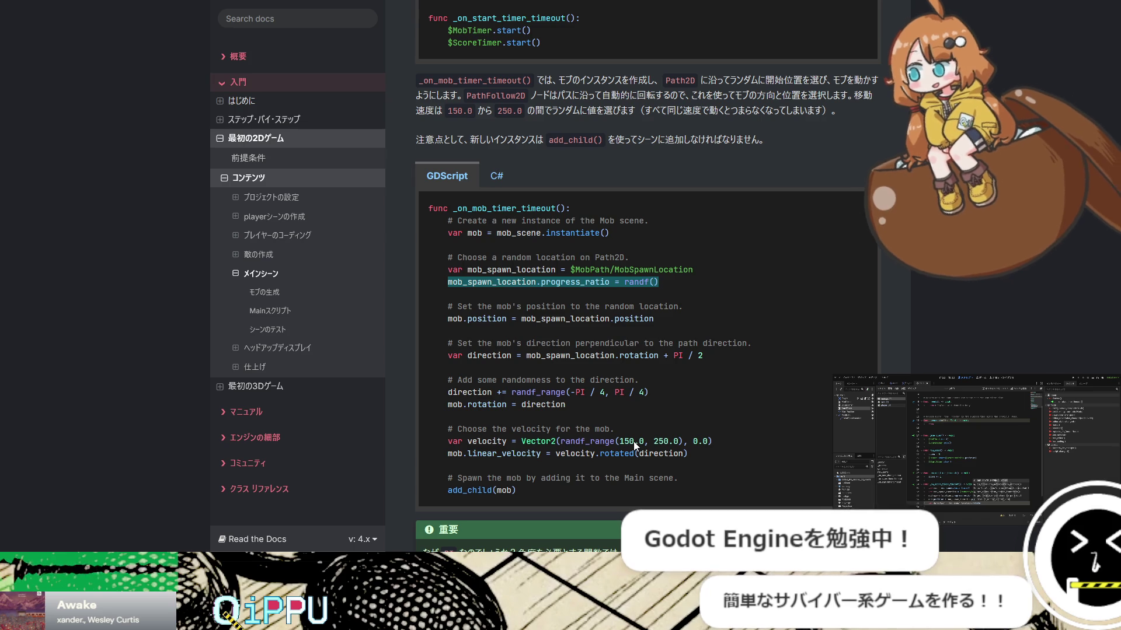
key(alt+Tab)
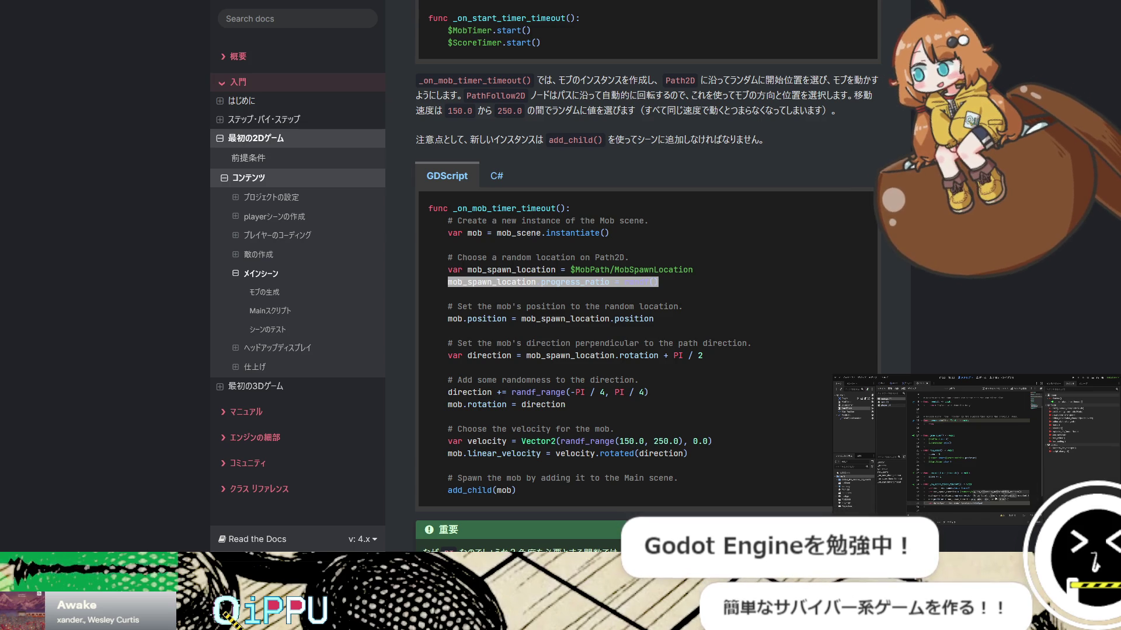
key(alt+Tab)
key(alt+Tab)
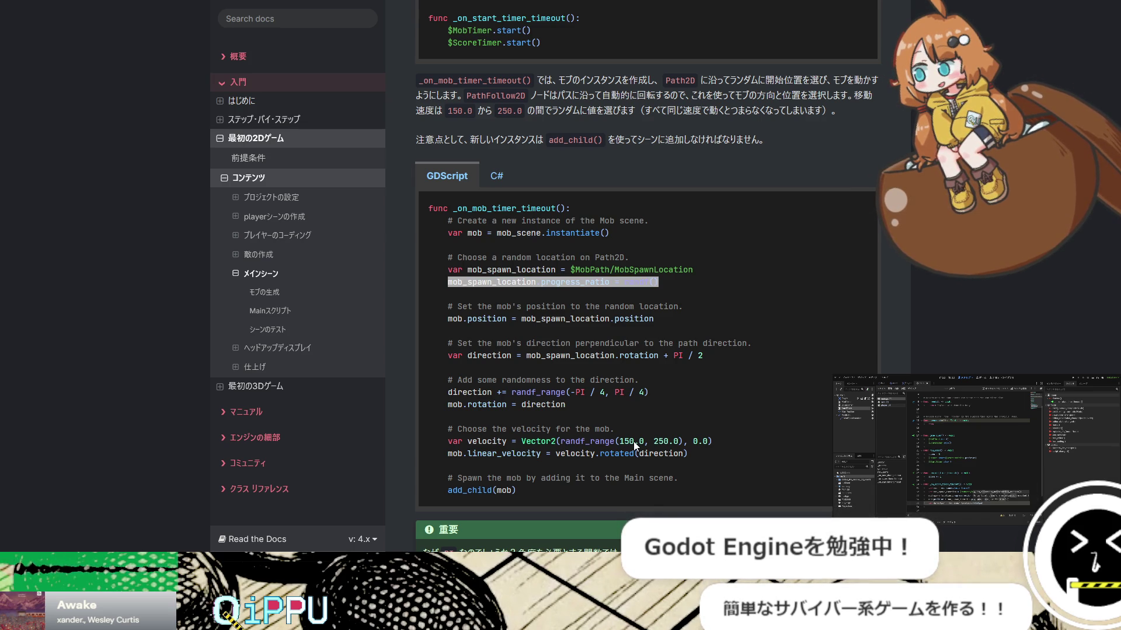
key(alt+Tab)
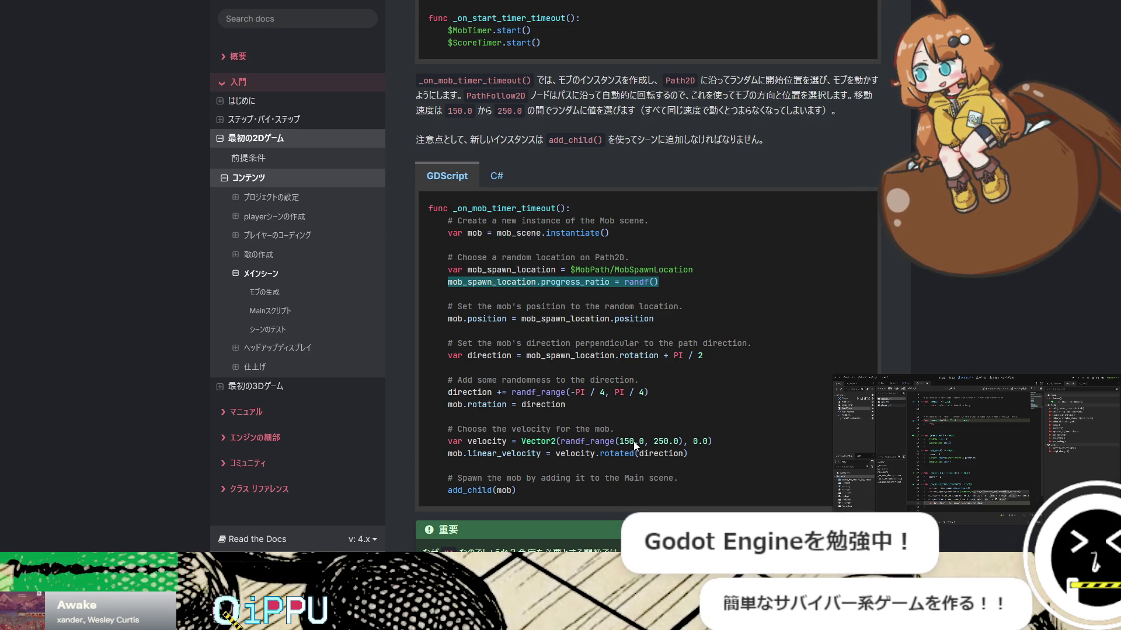
key(alt+Tab)
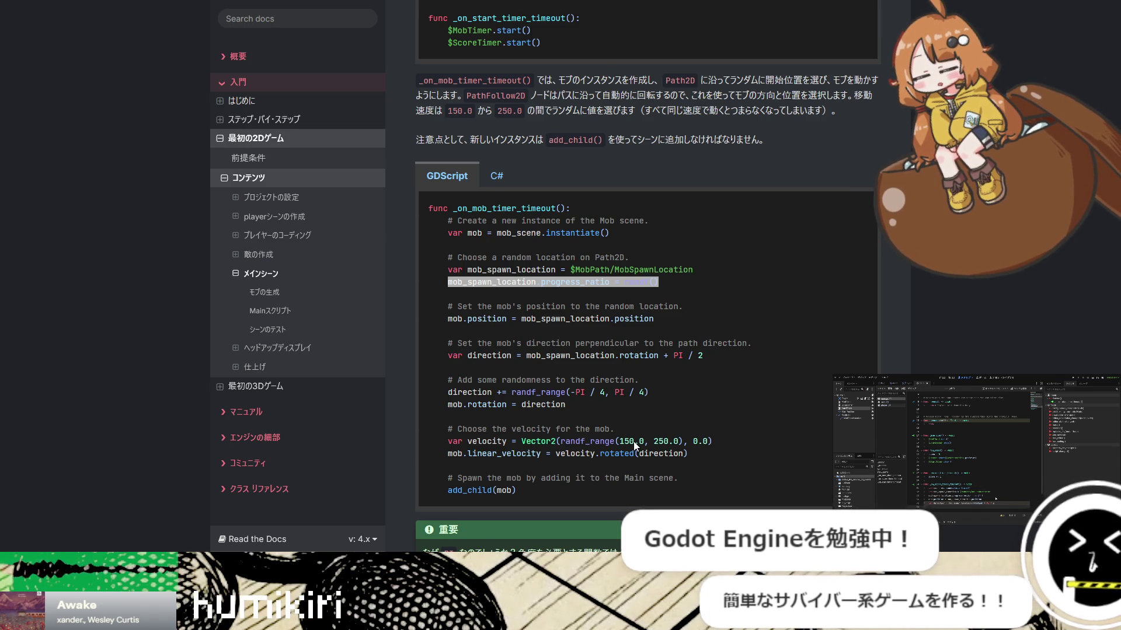
key(alt+Tab)
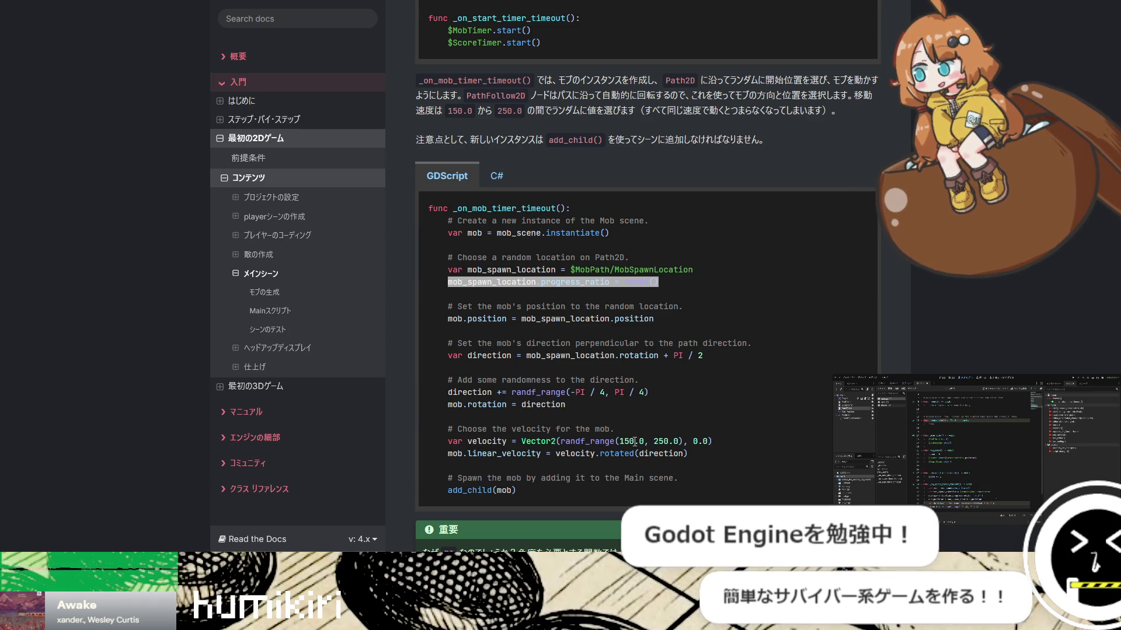
key(alt+Tab)
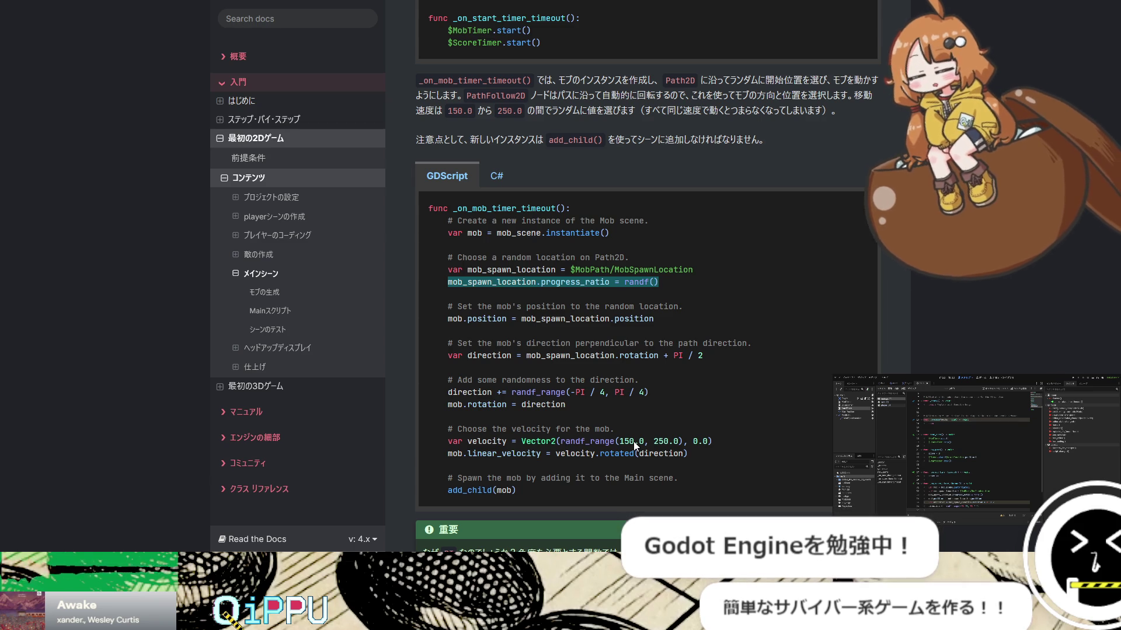
key(alt+Tab)
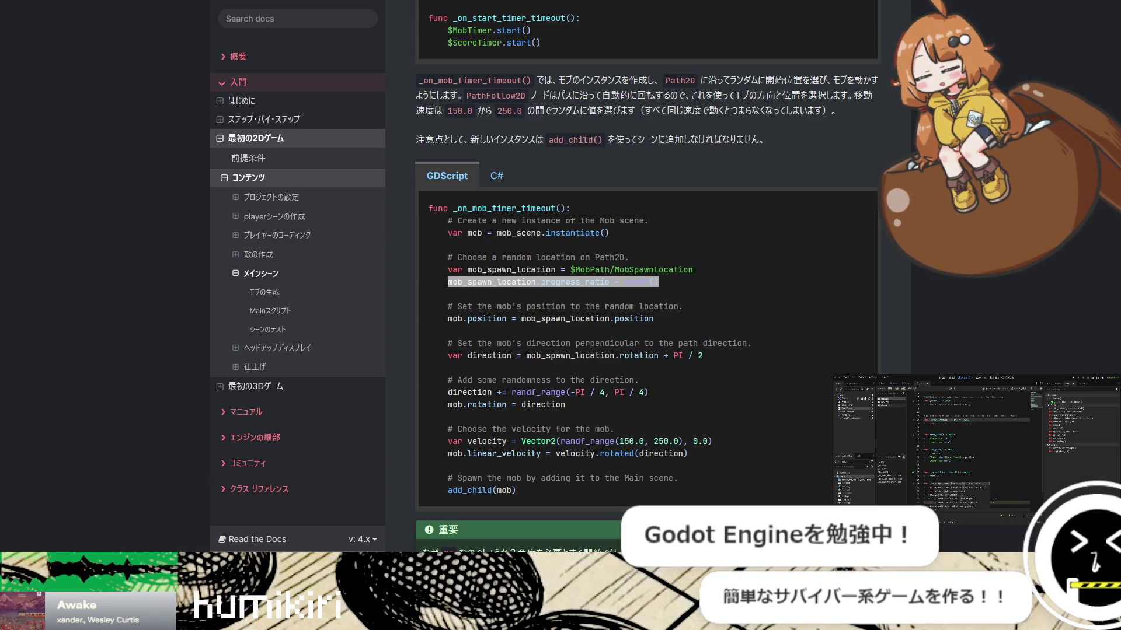
key(alt+Tab)
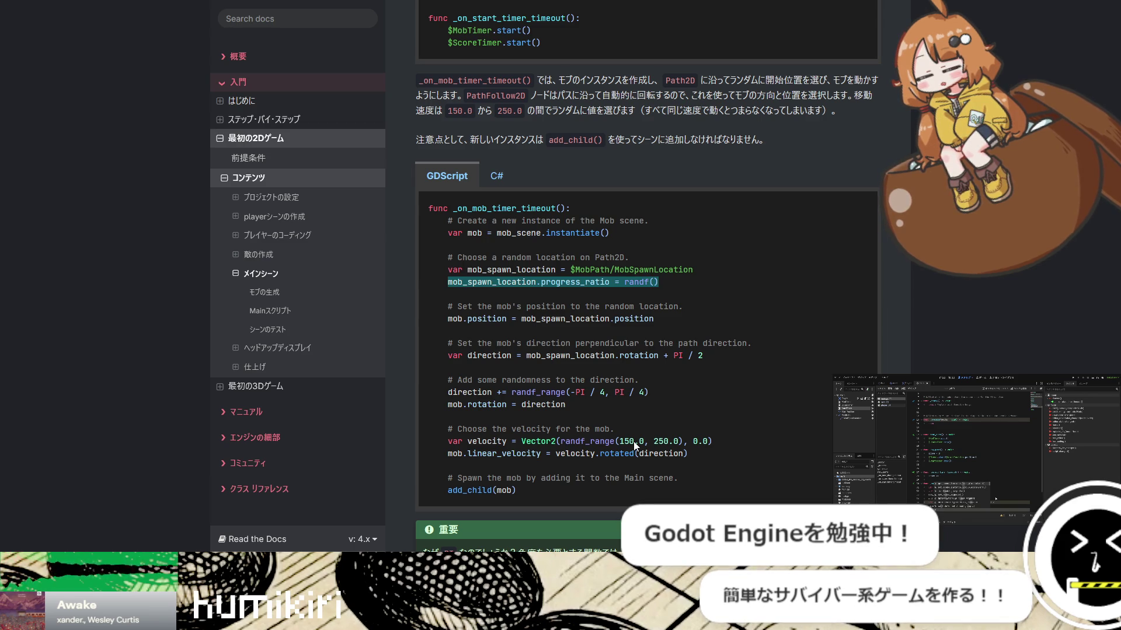
key(alt+Tab)
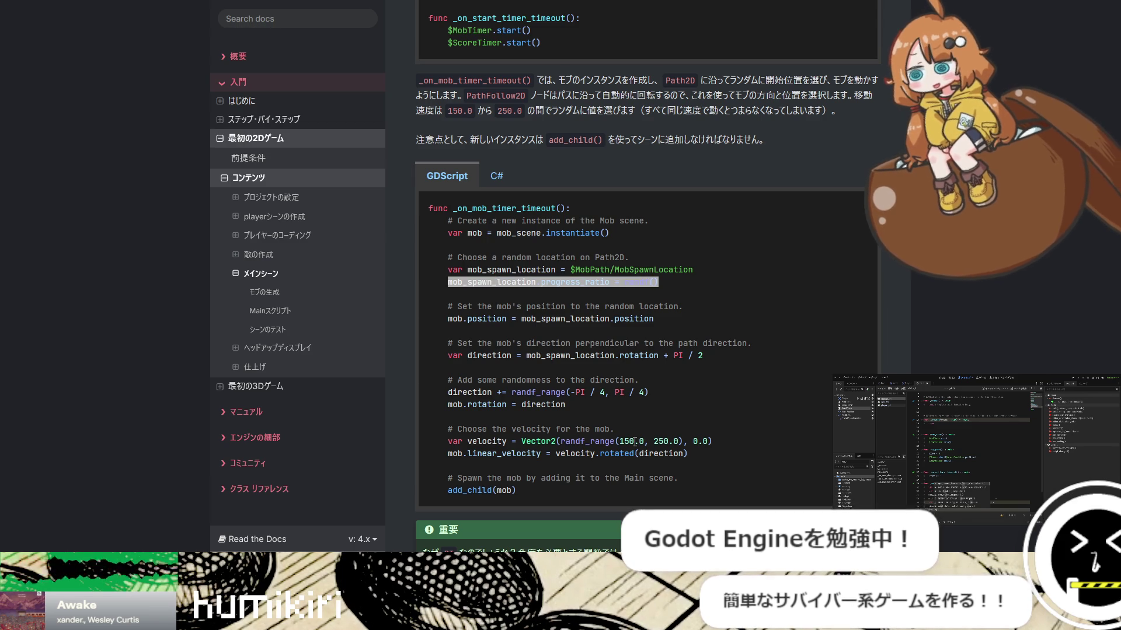
key(alt+Tab)
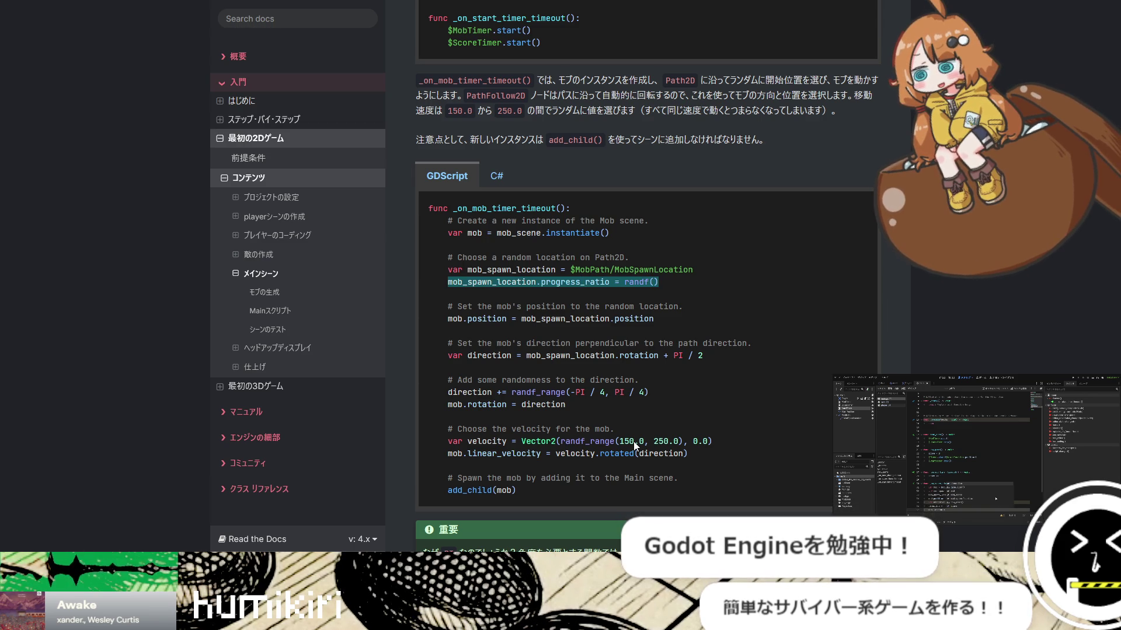
key(alt+Tab)
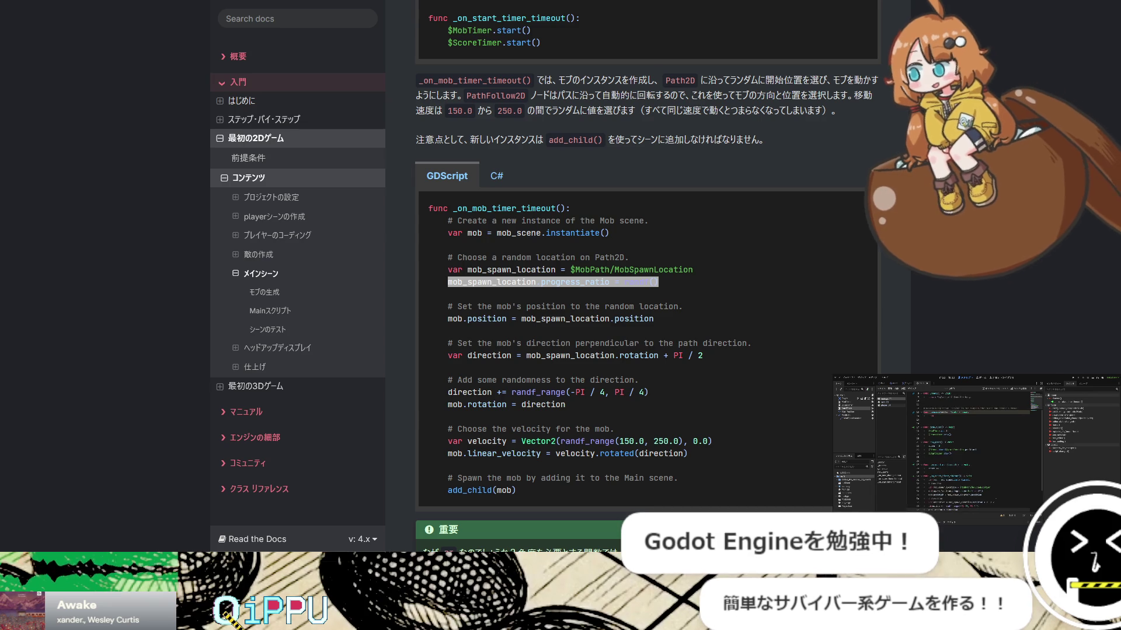
key(alt+Tab)
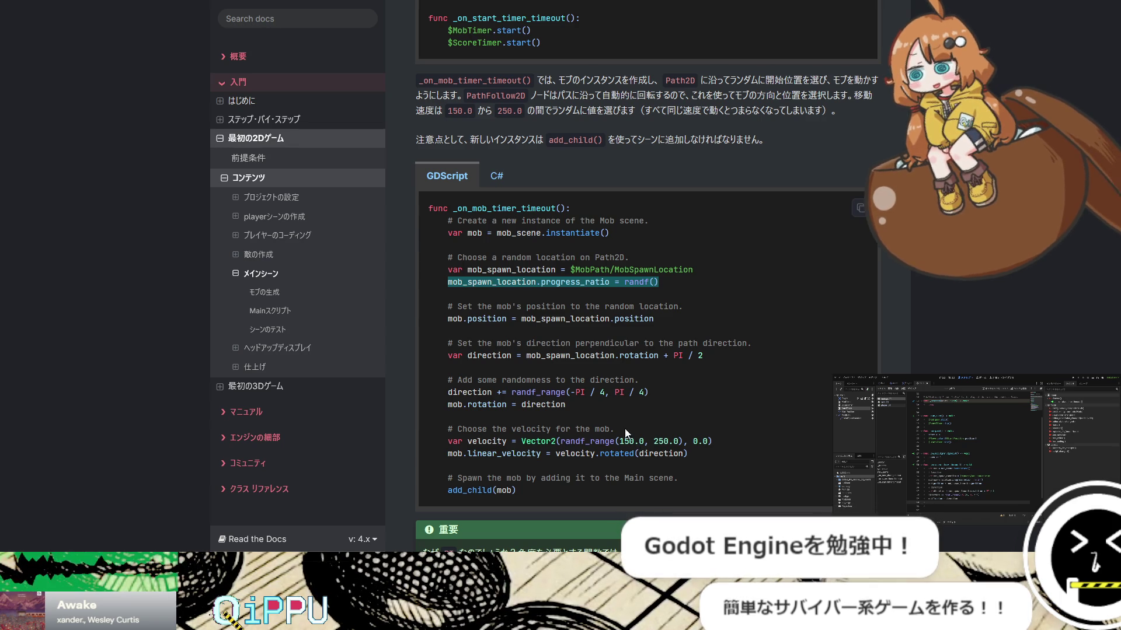
double_click(531, 429)
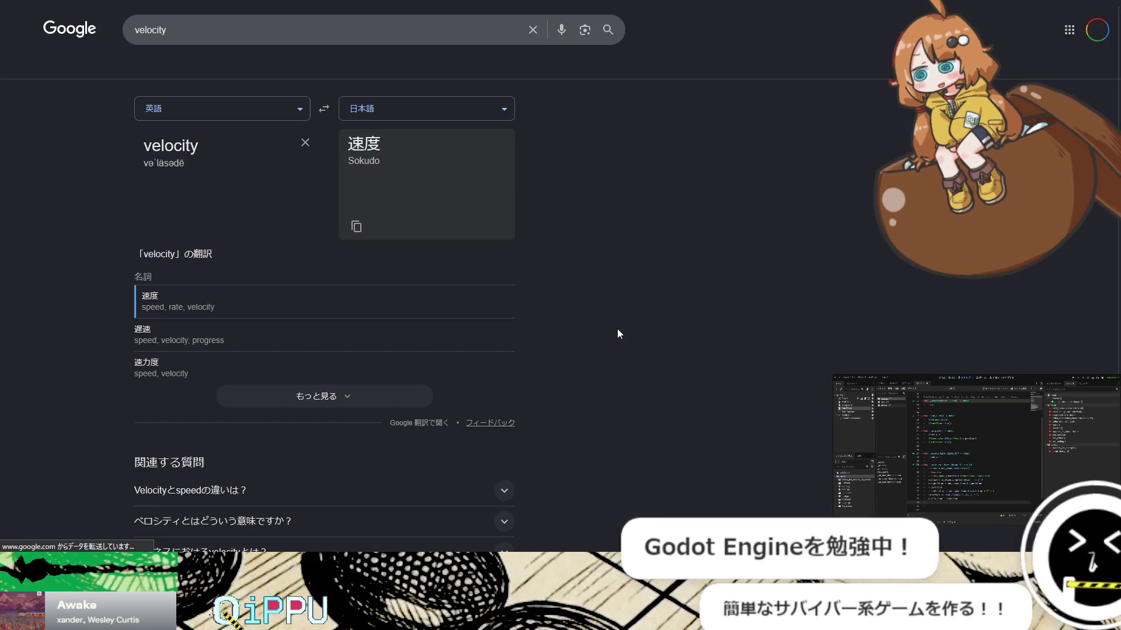
Close the 'velocity' translation search and go back to the Godot editor
key(ctrl+w)
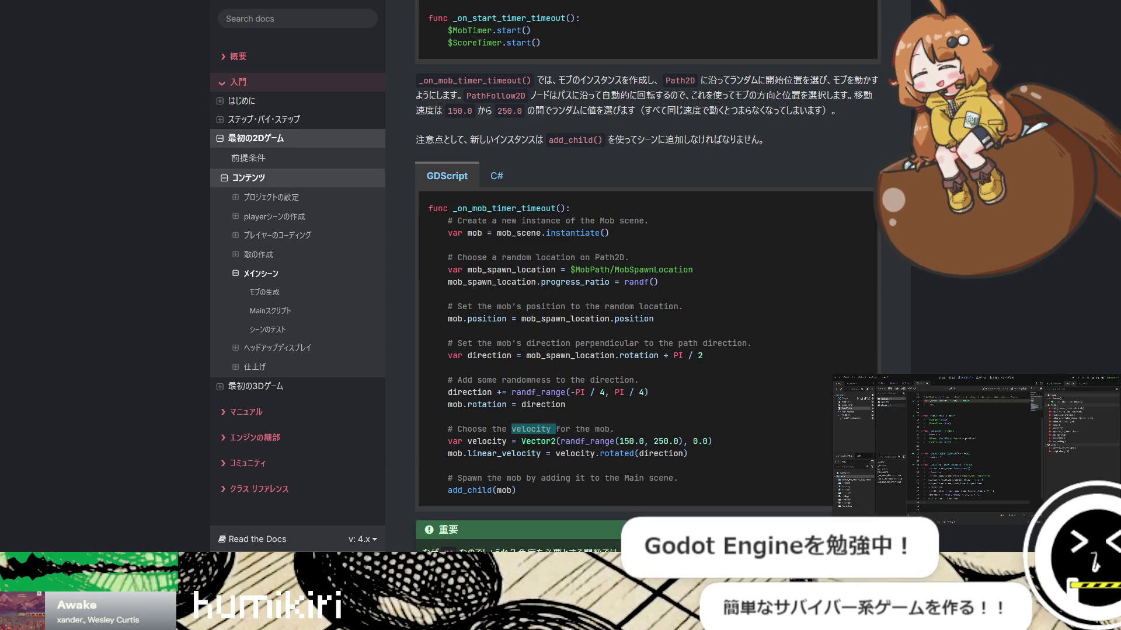
key(alt+Tab)
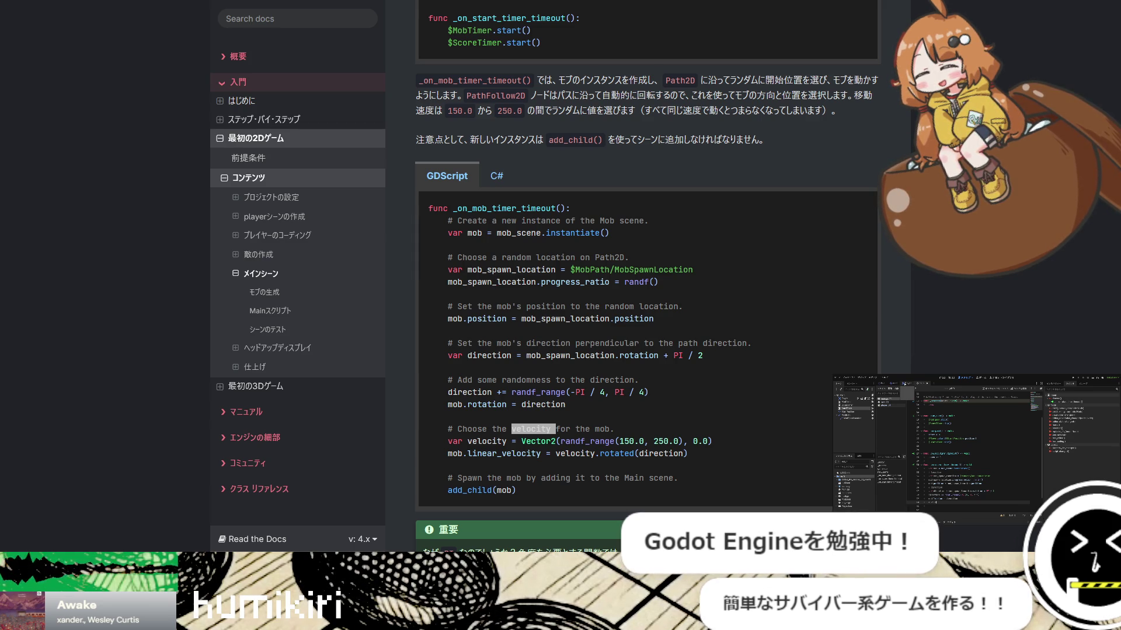
Return to the docs' mob-spawning code, clear the 'velocity' selection, and scroll to the radians note
key(alt+Tab)
key(alt+Tab)
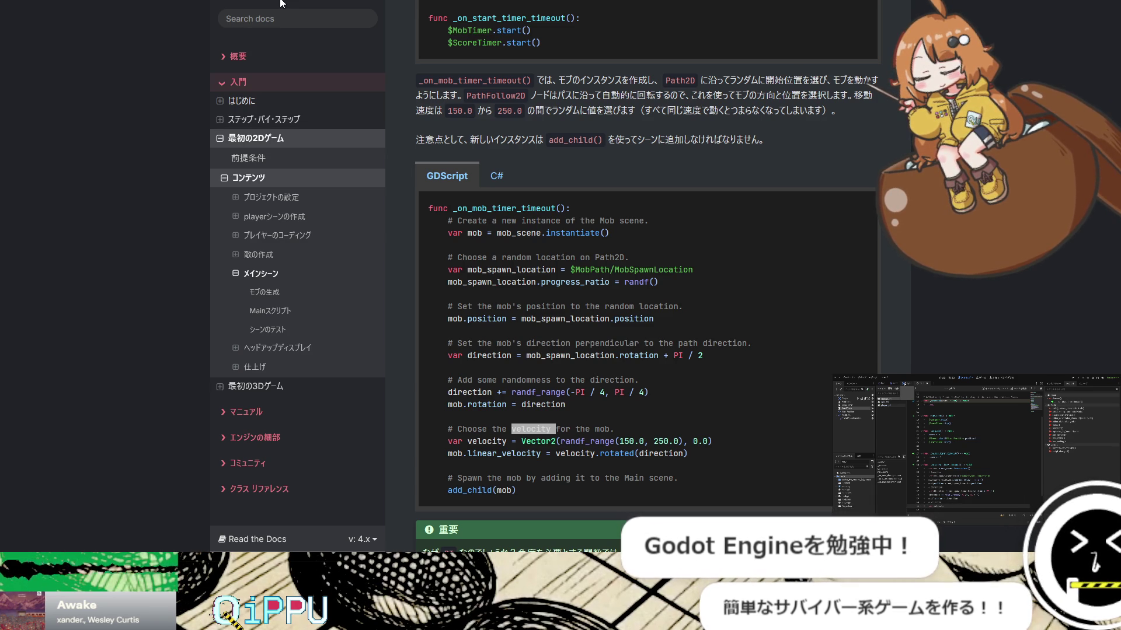
key(alt+Tab)
key(alt+Tab)
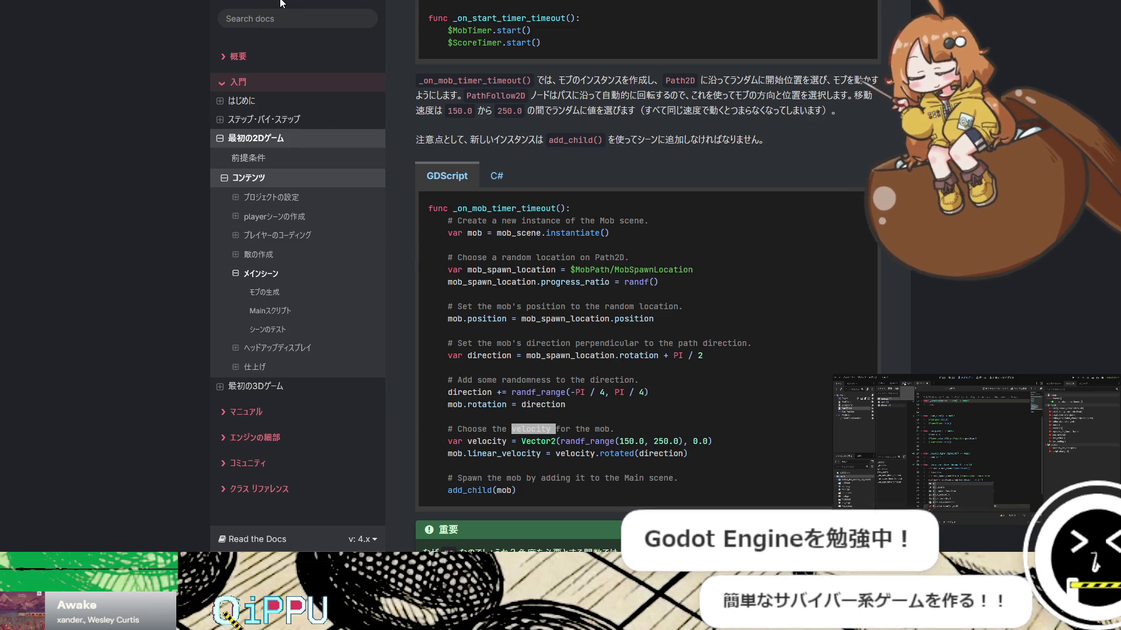
click(281, 3)
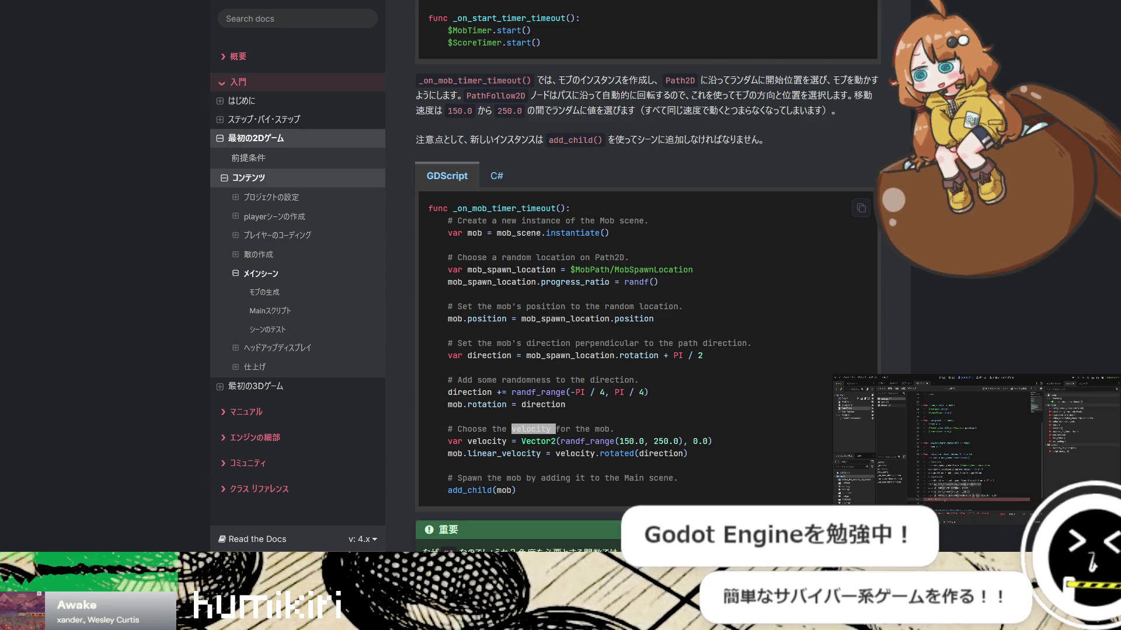
key(alt+Tab)
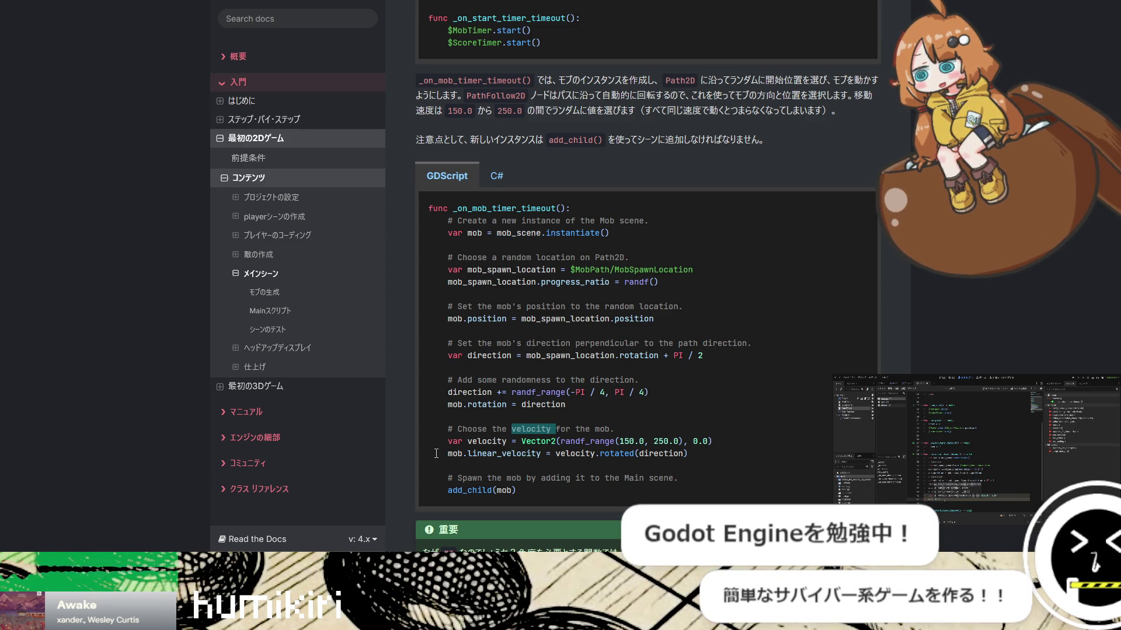
key(alt+Tab)
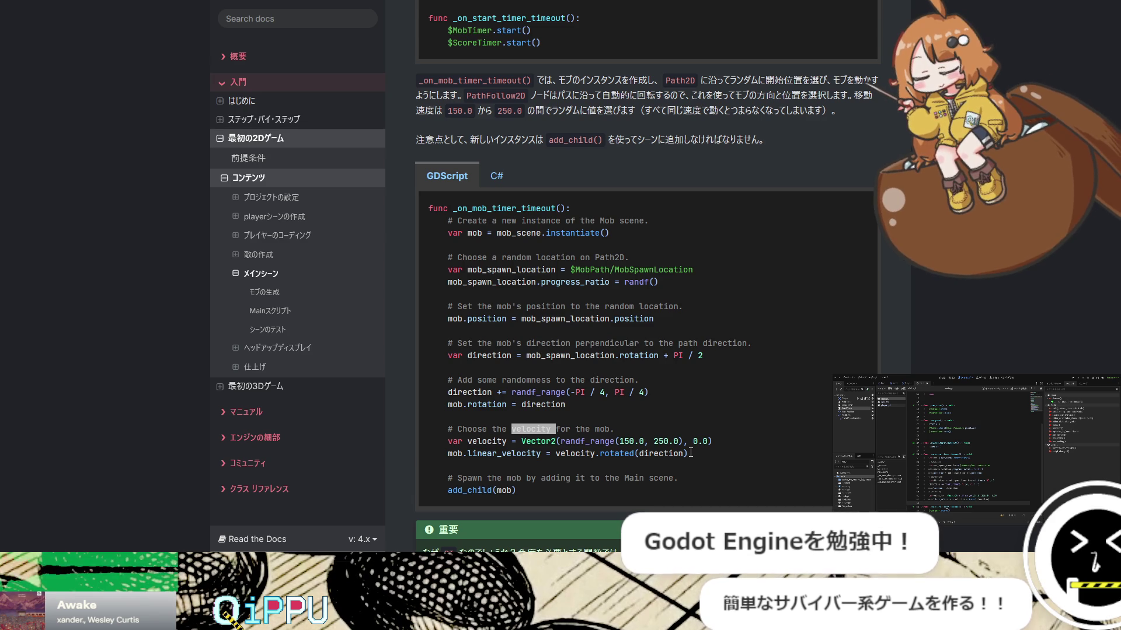
key(alt+Tab)
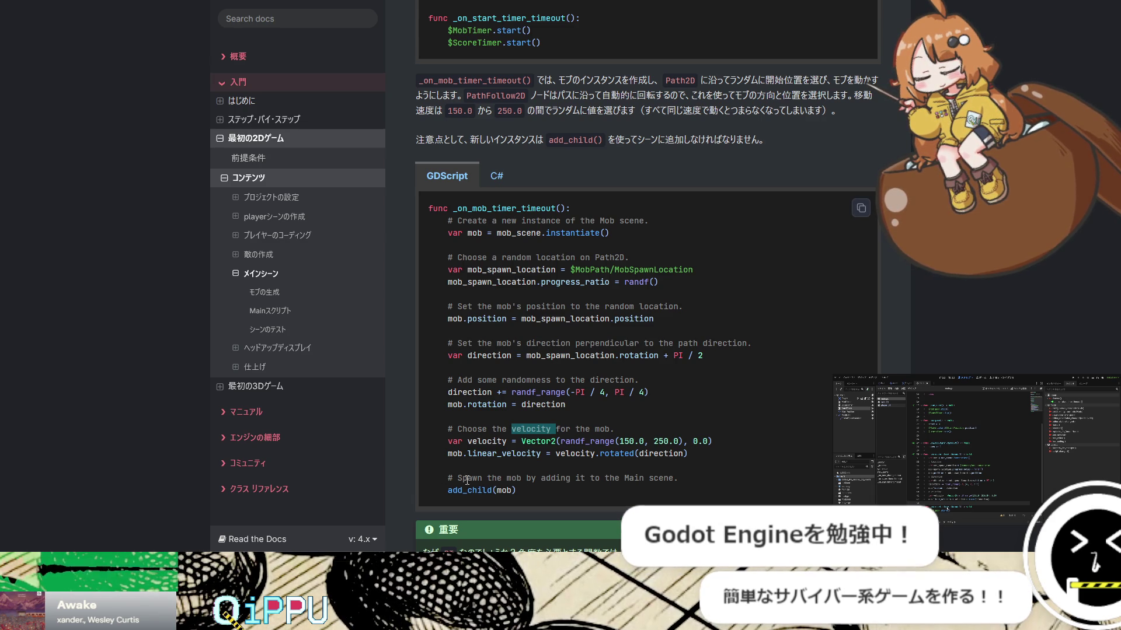
click(621, 491)
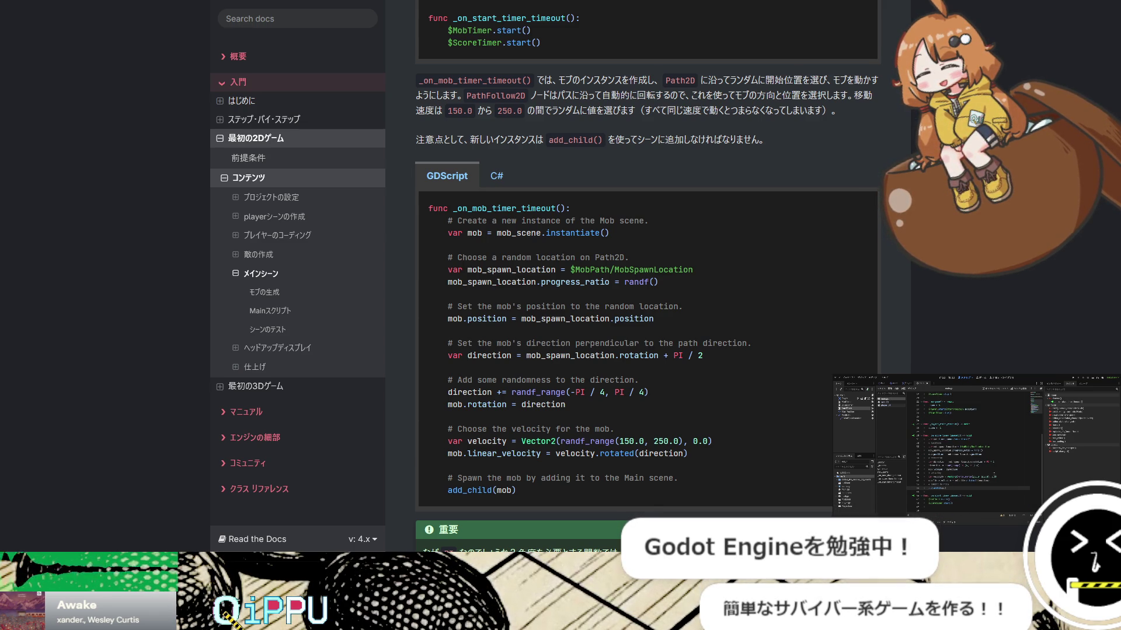
scroll(627, 352, down, 4)
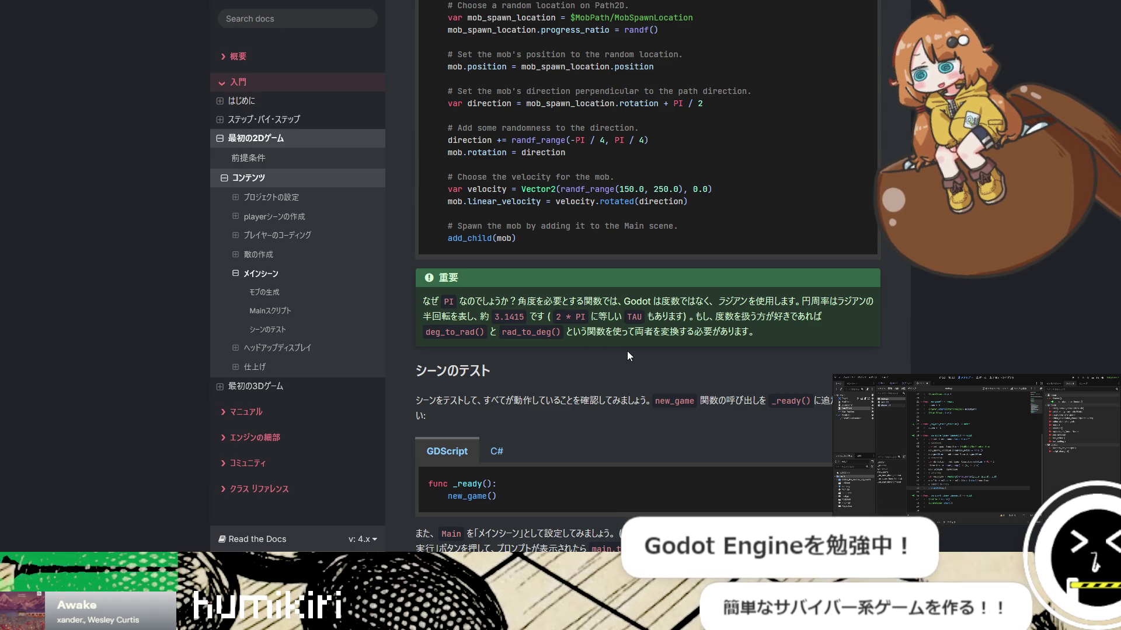
Scroll past the 重要 note to the シーンのテスト section where _ready() calls new_game()
scroll(627, 352, down, 3)
scroll(622, 346, down, 2)
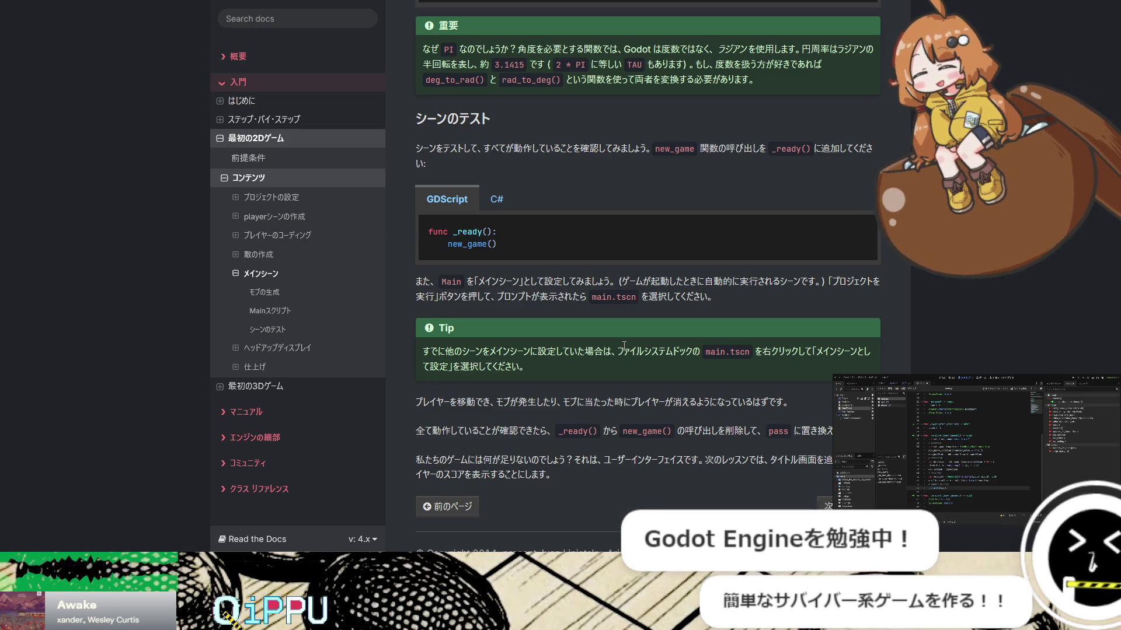
scroll(623, 347, down, 1)
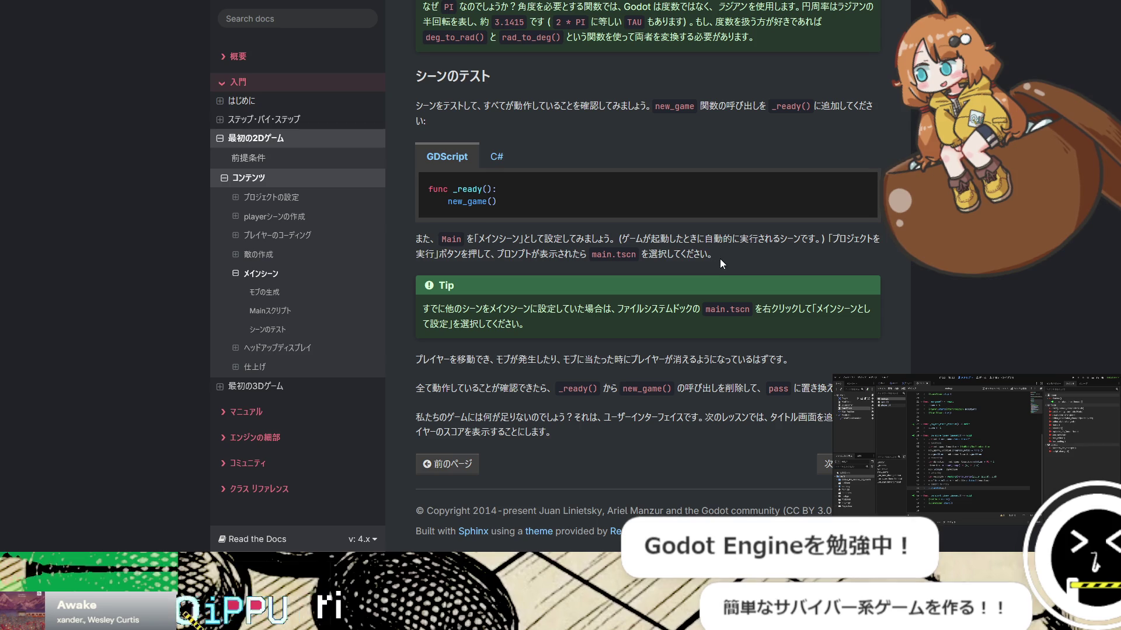
Select the docs paragraph on making Main the main scene
drag(720, 259, 400, 235)
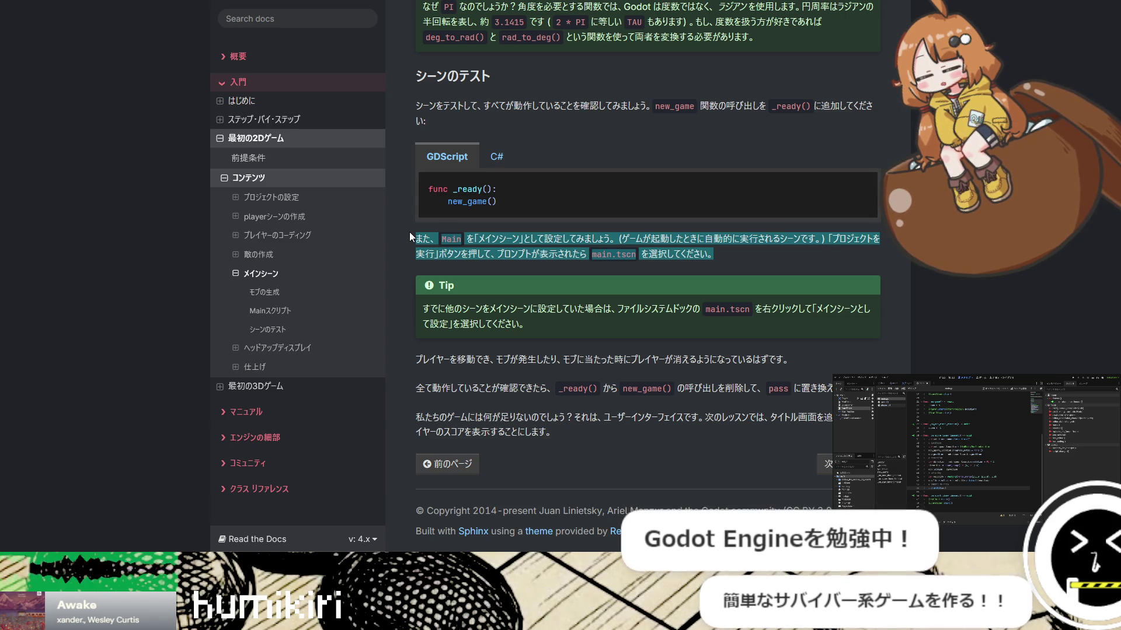
scroll(453, 263, up, 5)
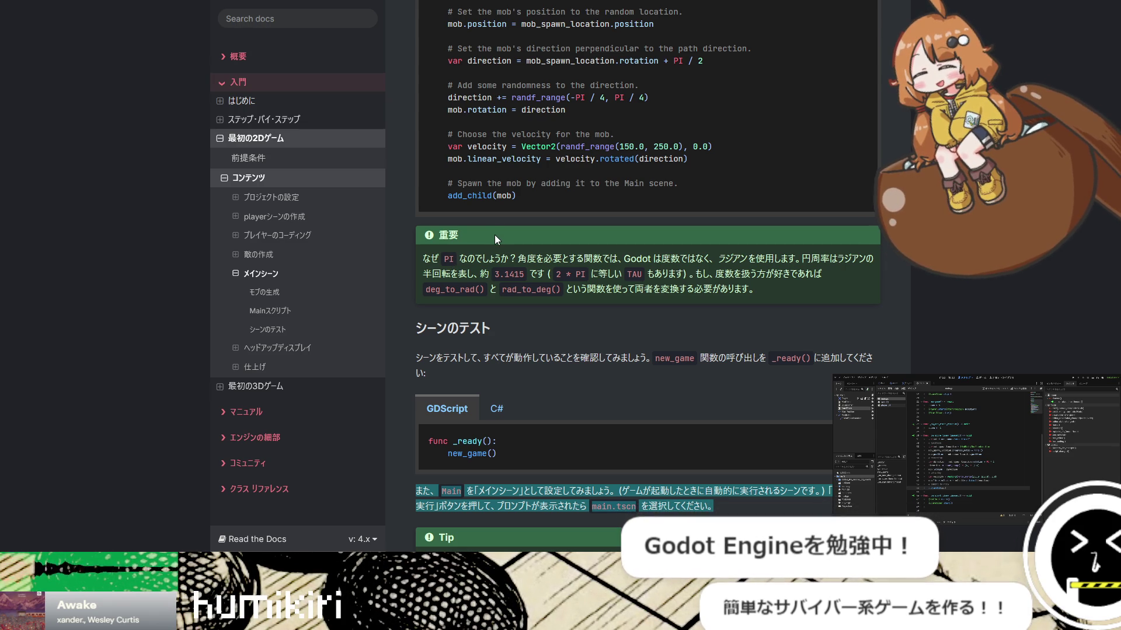
scroll(495, 236, down, 4)
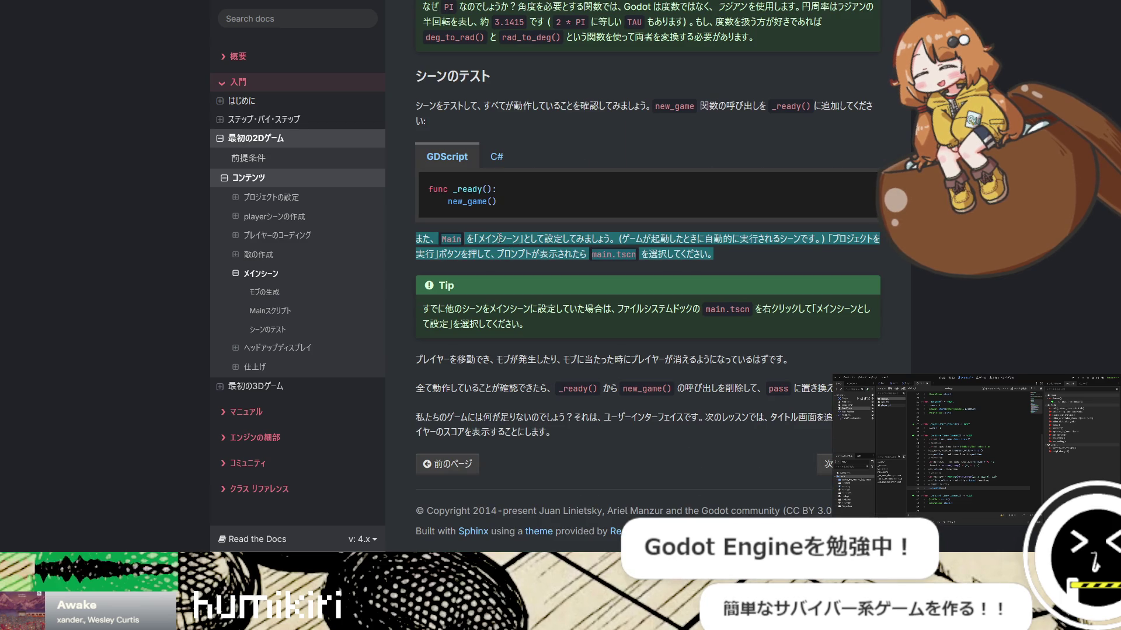
Select part of a script line in the Godot editor and check it against the docs
key(alt+Tab)
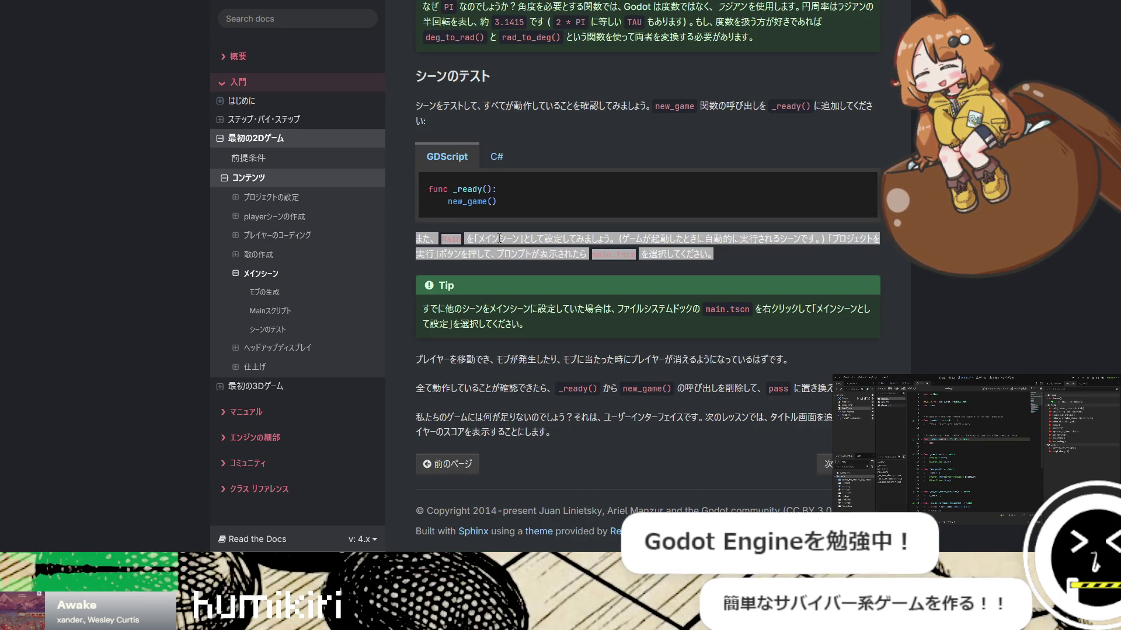
drag(927, 424, 968, 424)
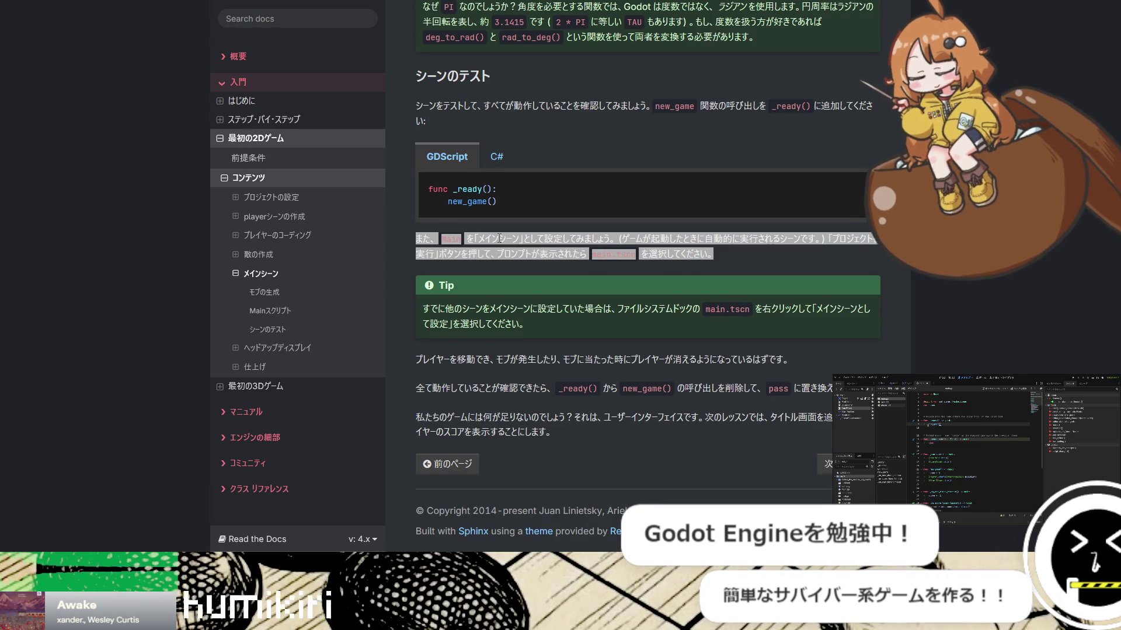
key(alt+Tab)
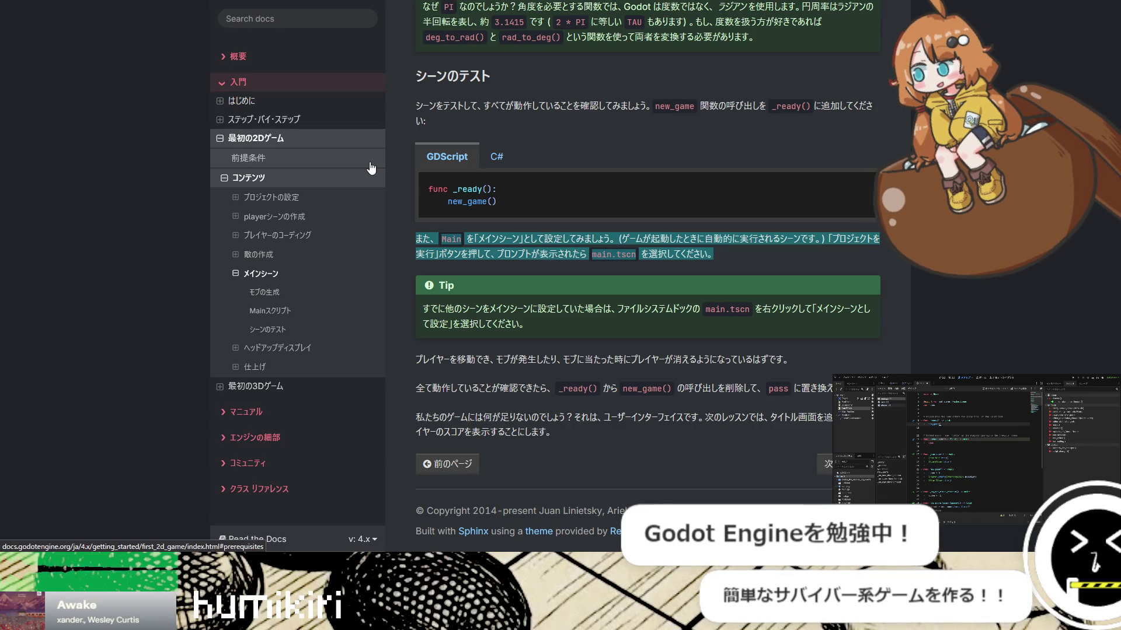
key(alt+Tab)
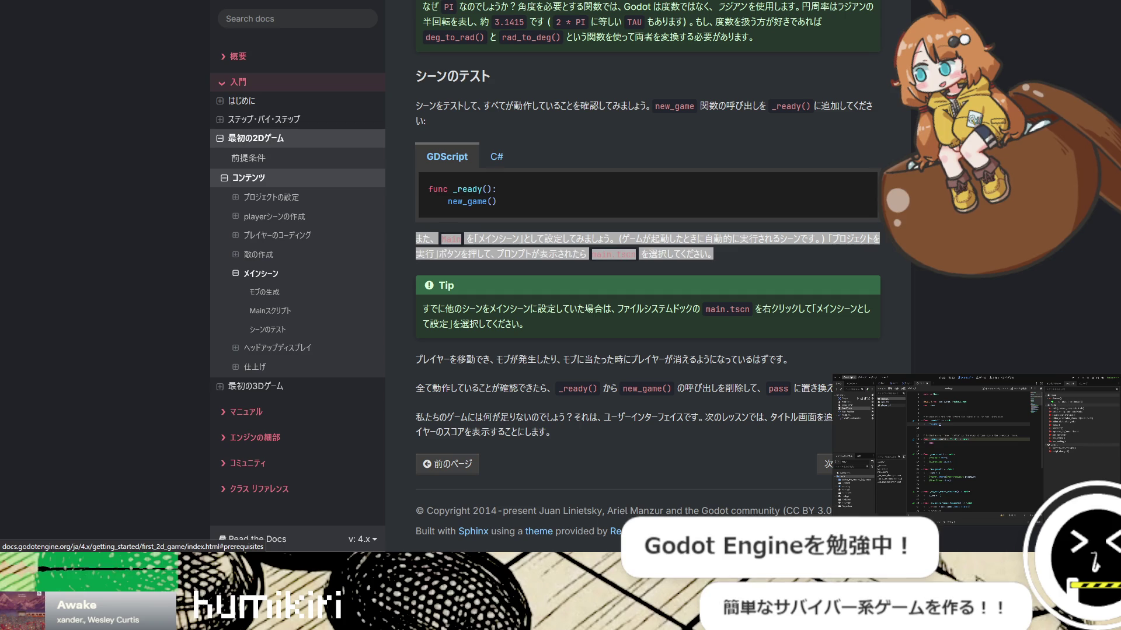
key(alt+Tab)
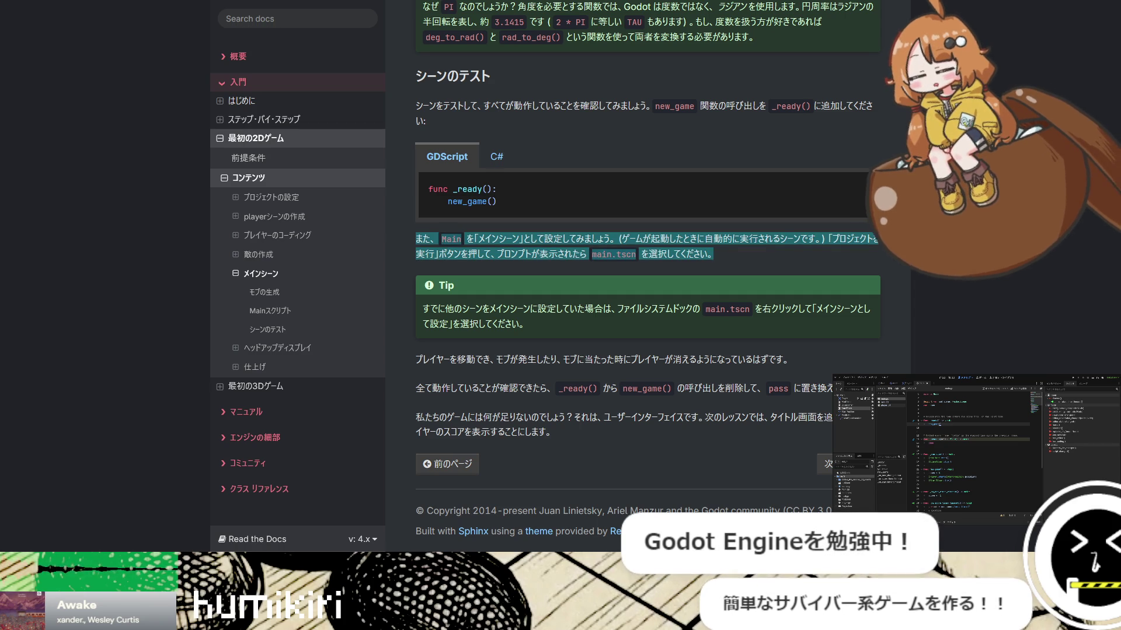
key(alt+Tab)
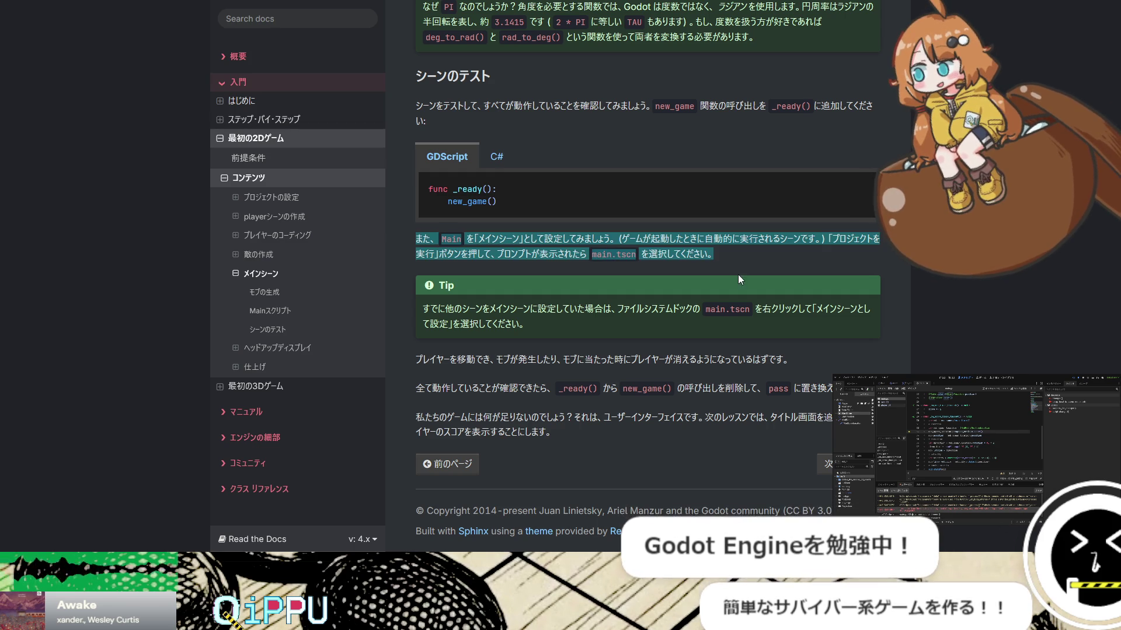
scroll(735, 345, up, 6)
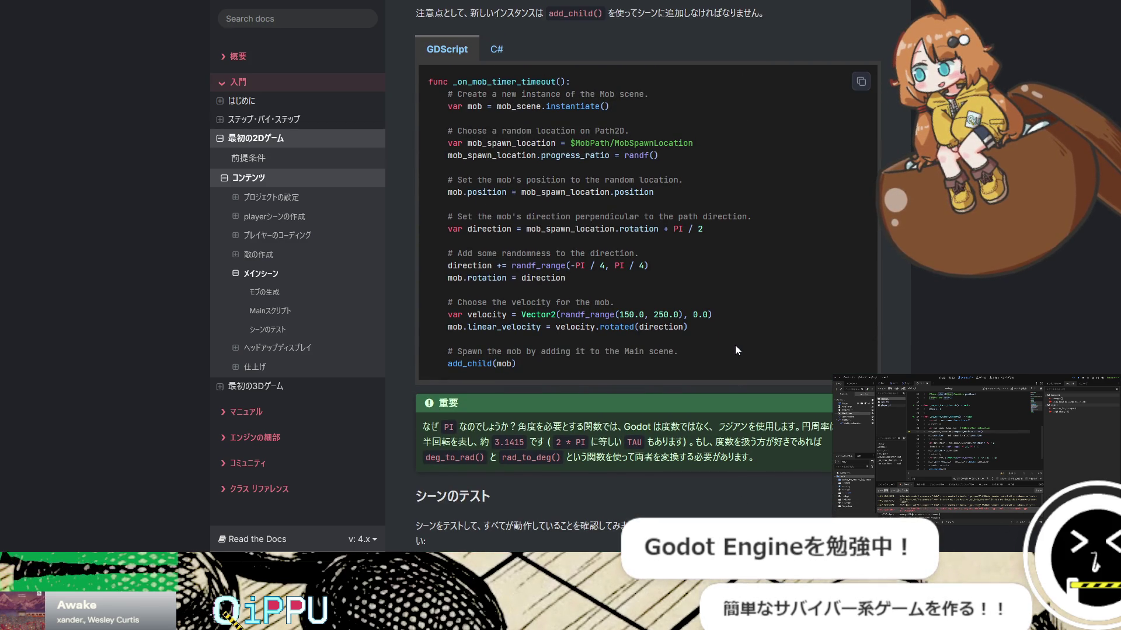
Bring the _on_mob_timer_timeout() example below the score and start timer handlers into view
scroll(735, 349, up, 4)
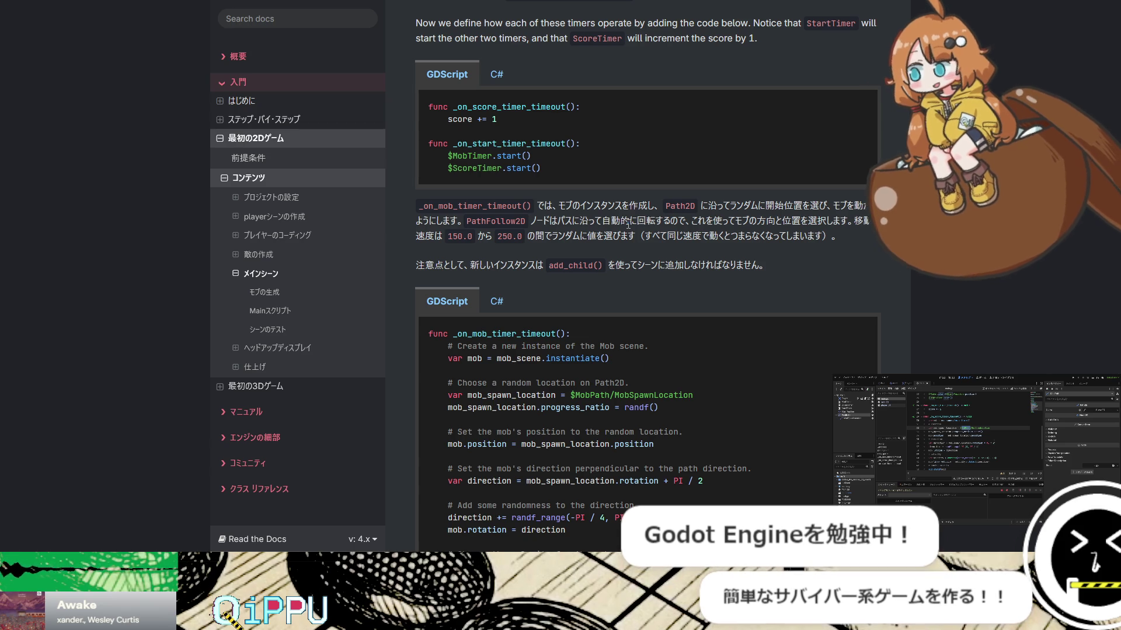
scroll(628, 225, down, 1)
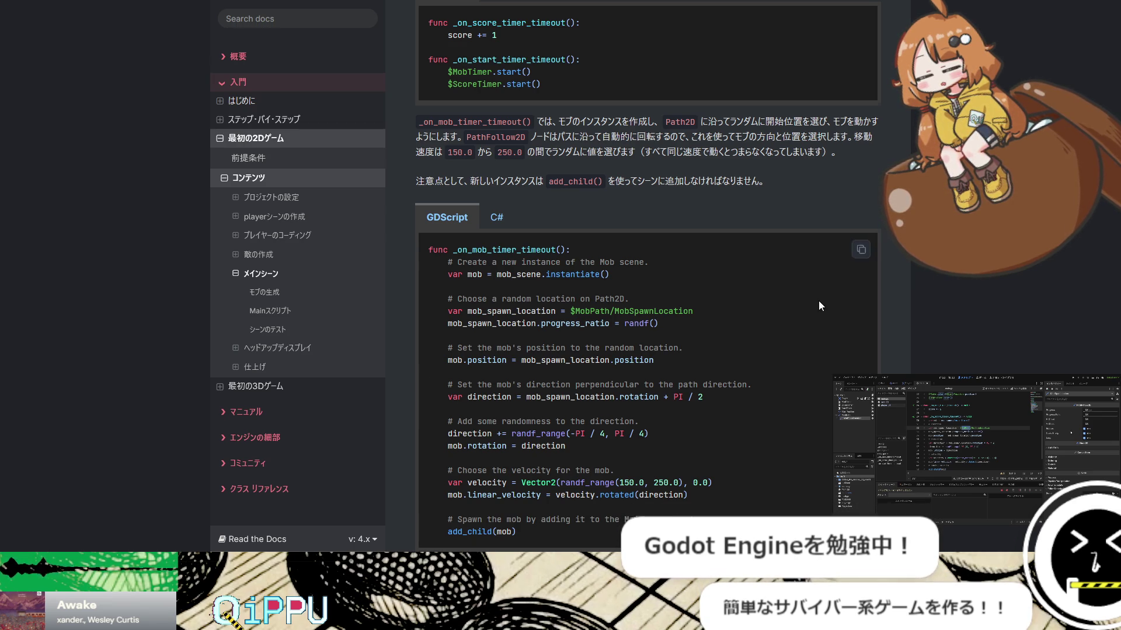
Scroll back up to the モブの生成 section on adding the MobPath Path2D and drawing it clockwise
scroll(817, 301, up, 15)
scroll(817, 301, down, 5)
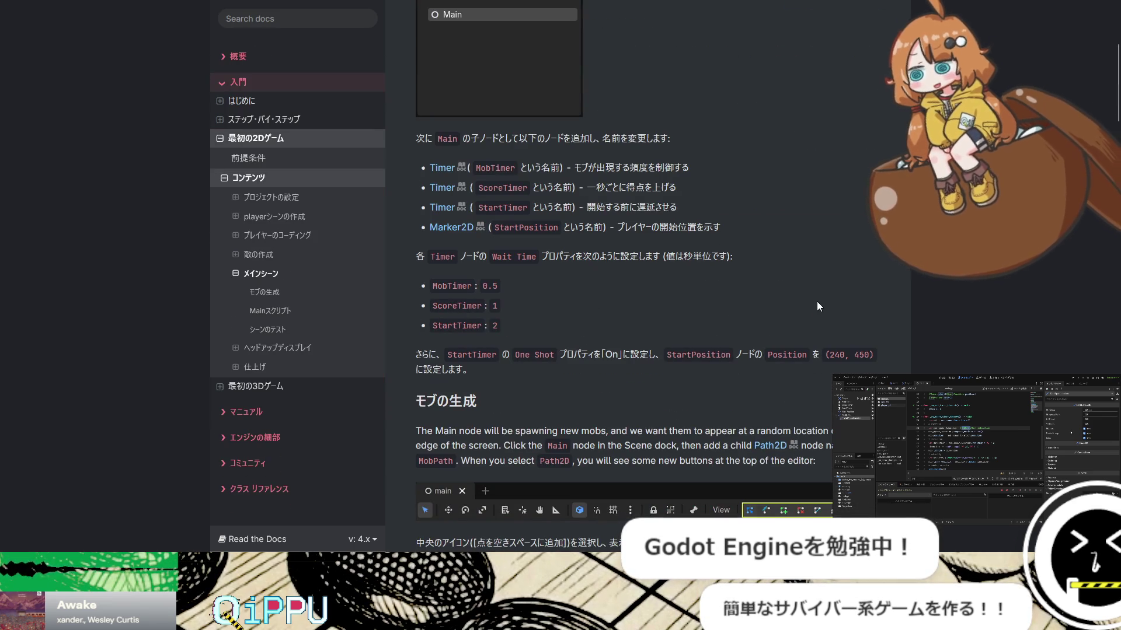
scroll(817, 302, down, 5)
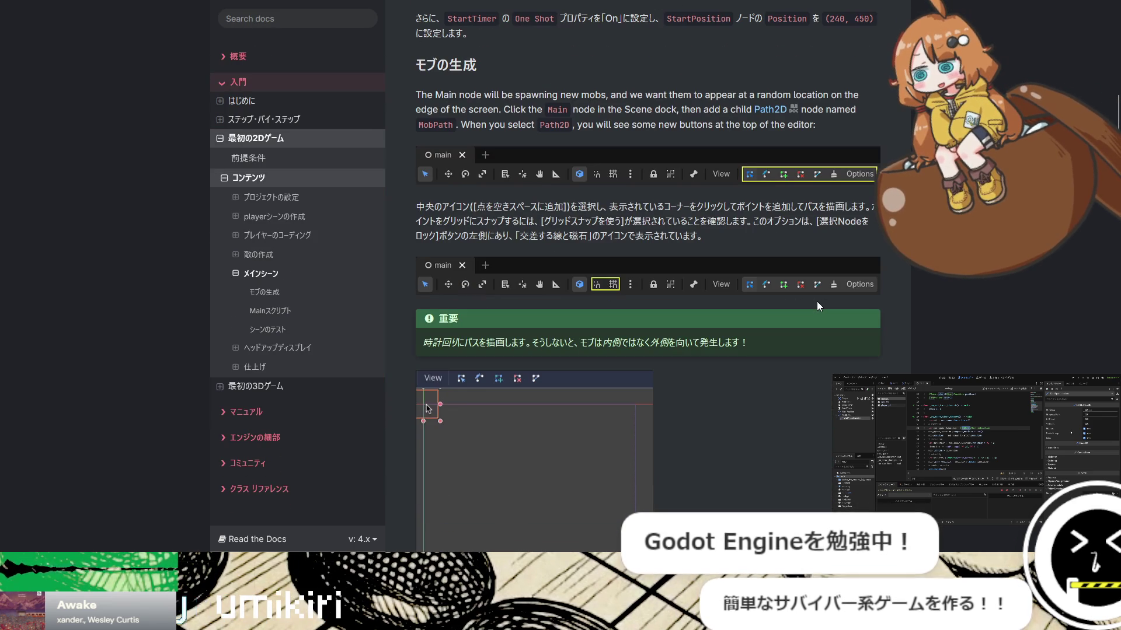
scroll(817, 301, down, 8)
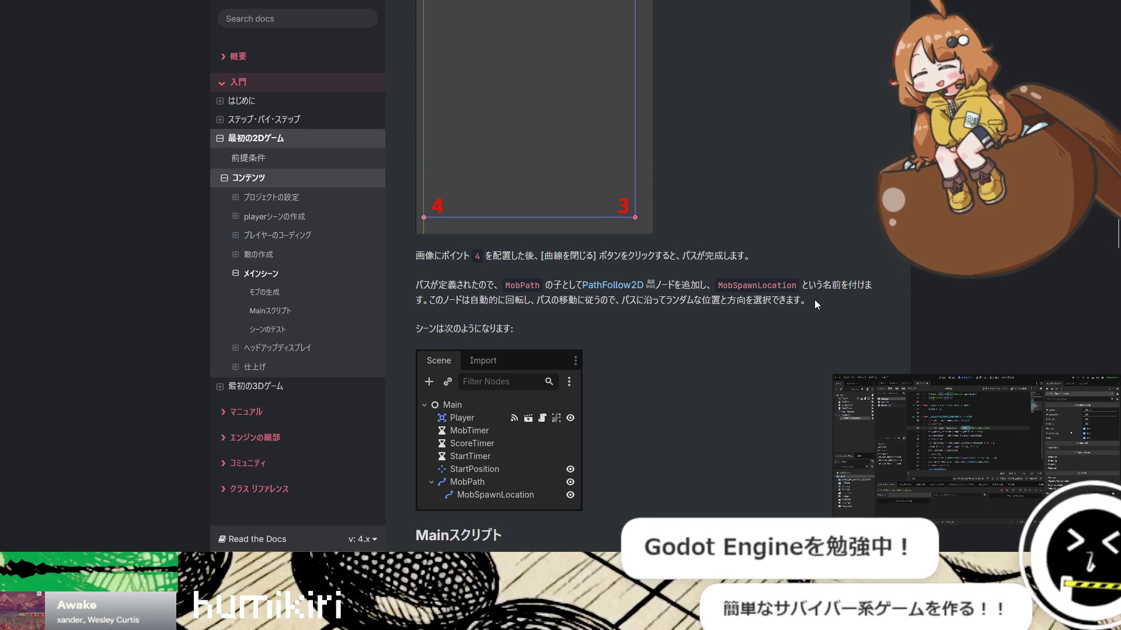
scroll(814, 299, down, 4)
scroll(814, 300, up, 4)
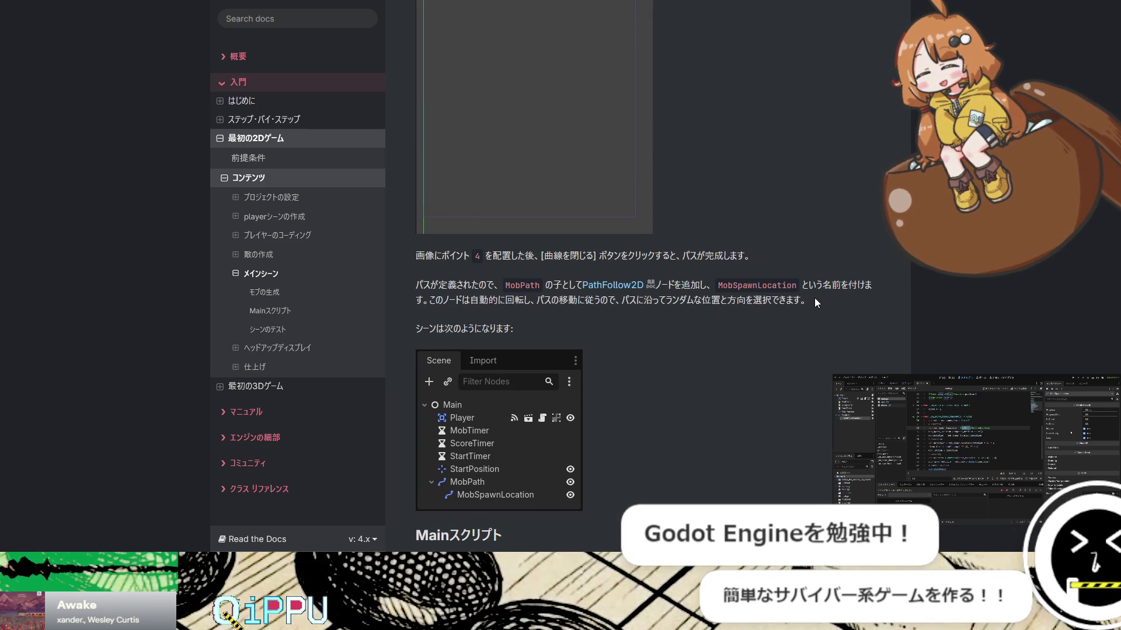
scroll(816, 301, up, 4)
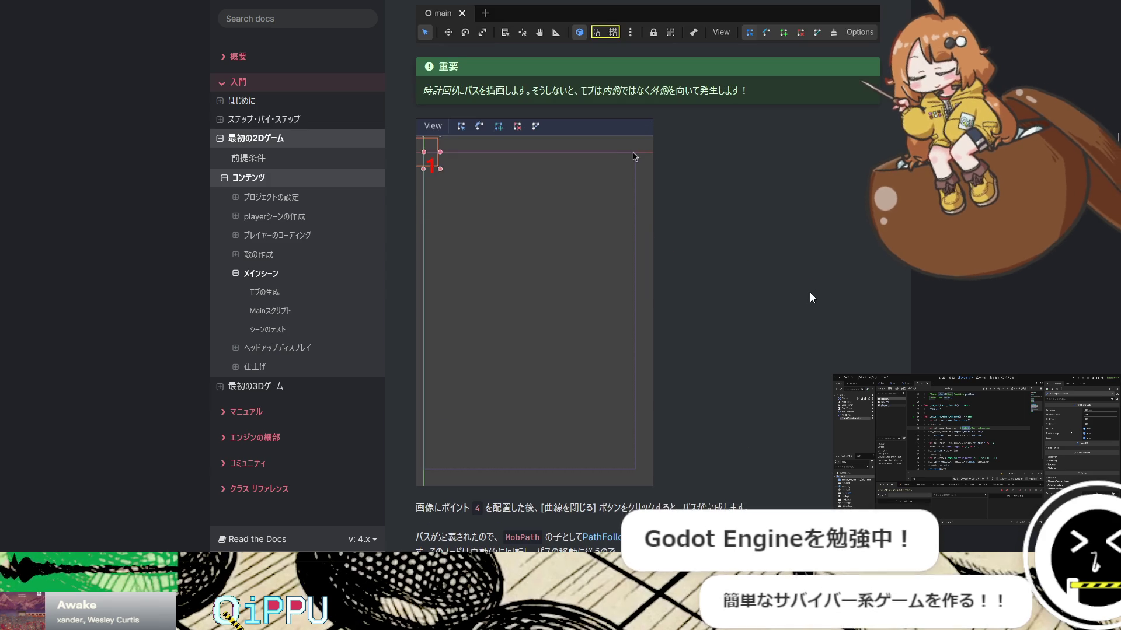
scroll(810, 297, up, 3)
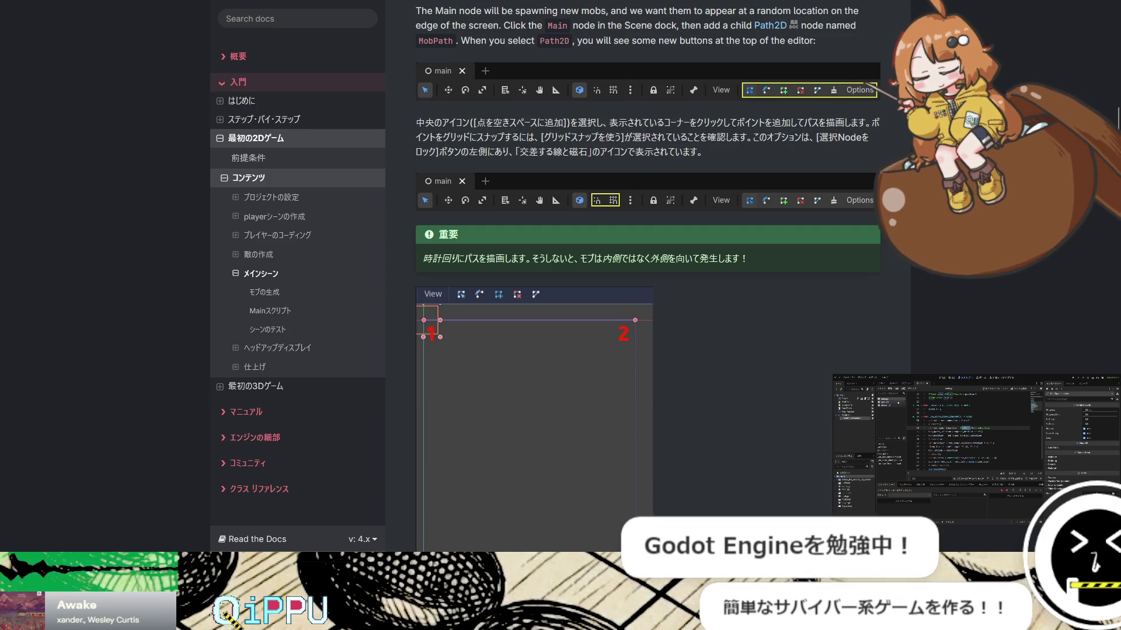
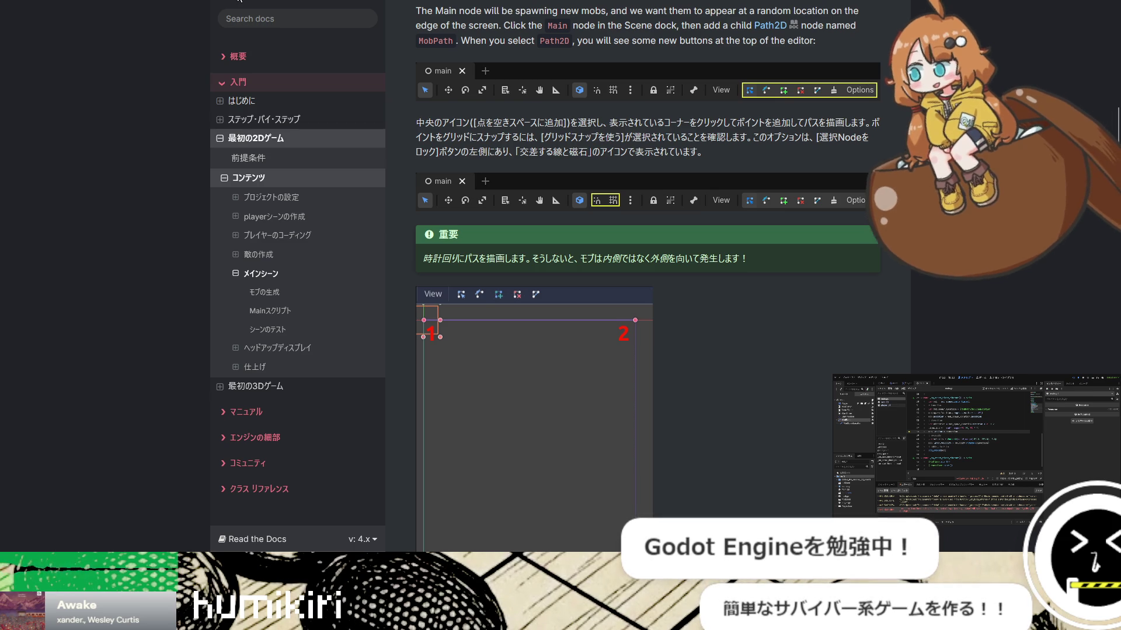
Scroll to the _on_mob_timer_timeout example and select its mob.rotation = direction line
scroll(653, 273, down, 20)
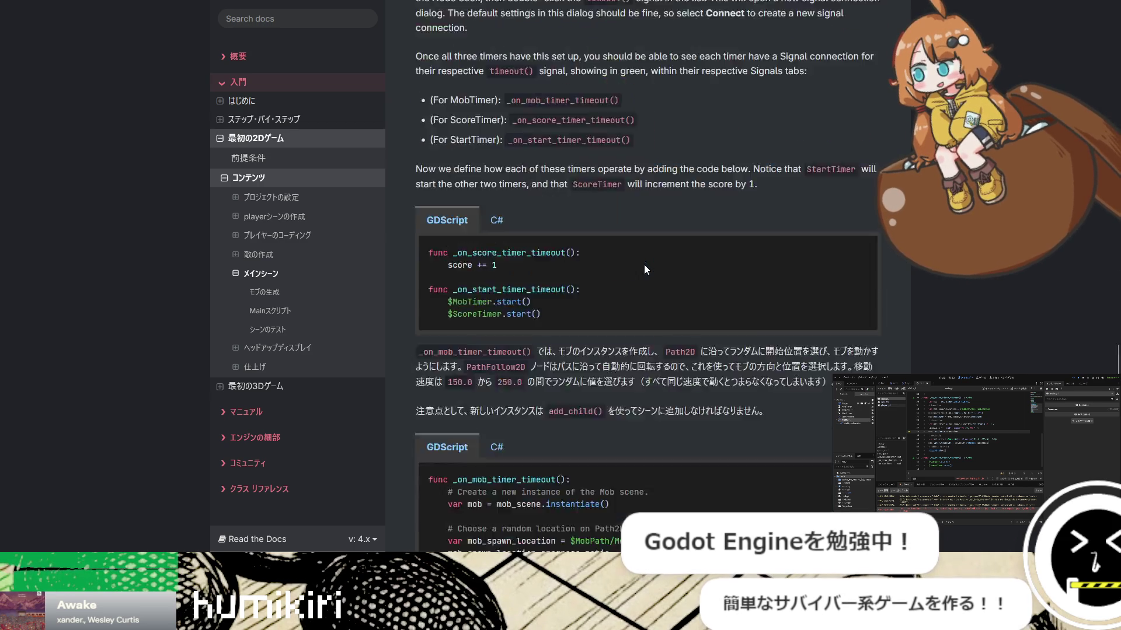
scroll(644, 264, up, 10)
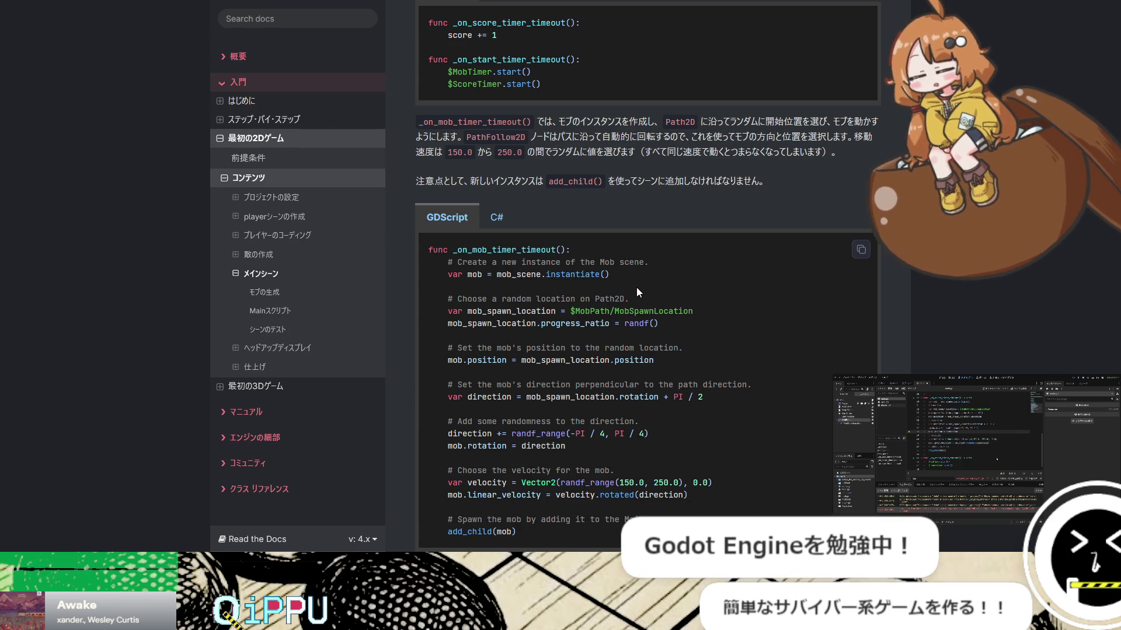
scroll(636, 287, down, 2)
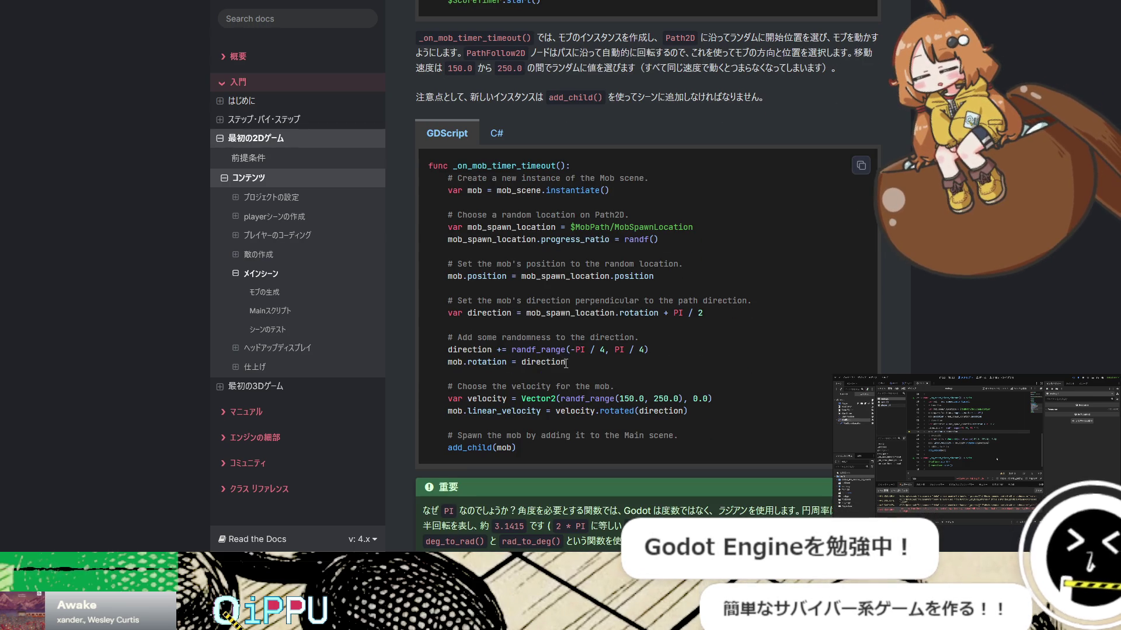
drag(448, 362, 740, 366)
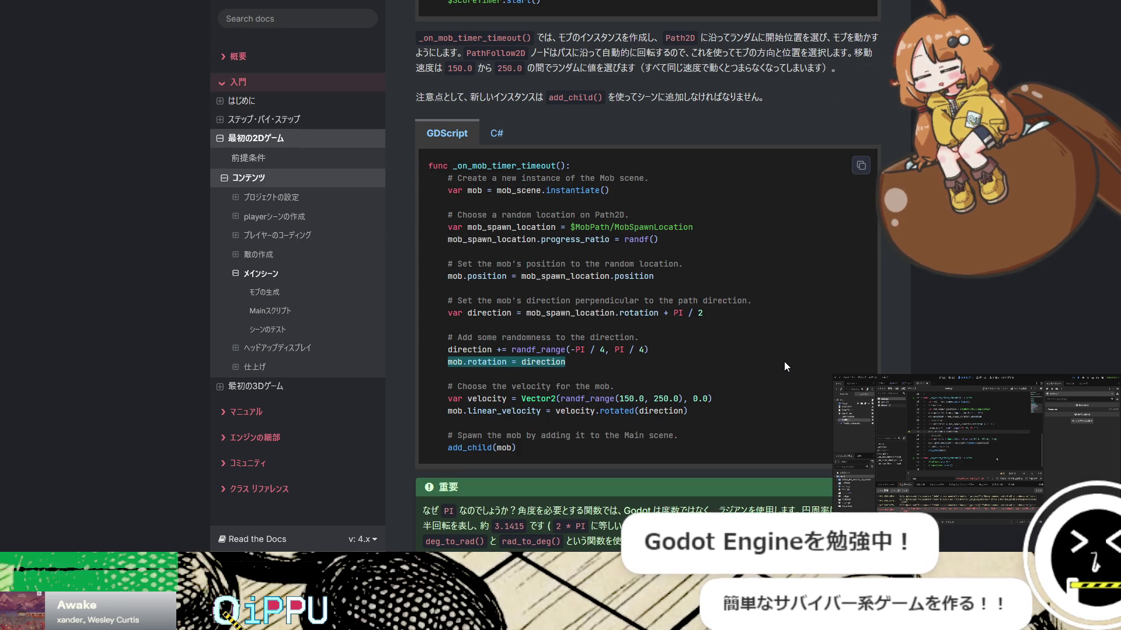
Back in the editor, type 'mob' and accept the autocomplete suggestion
key(alt+Tab)
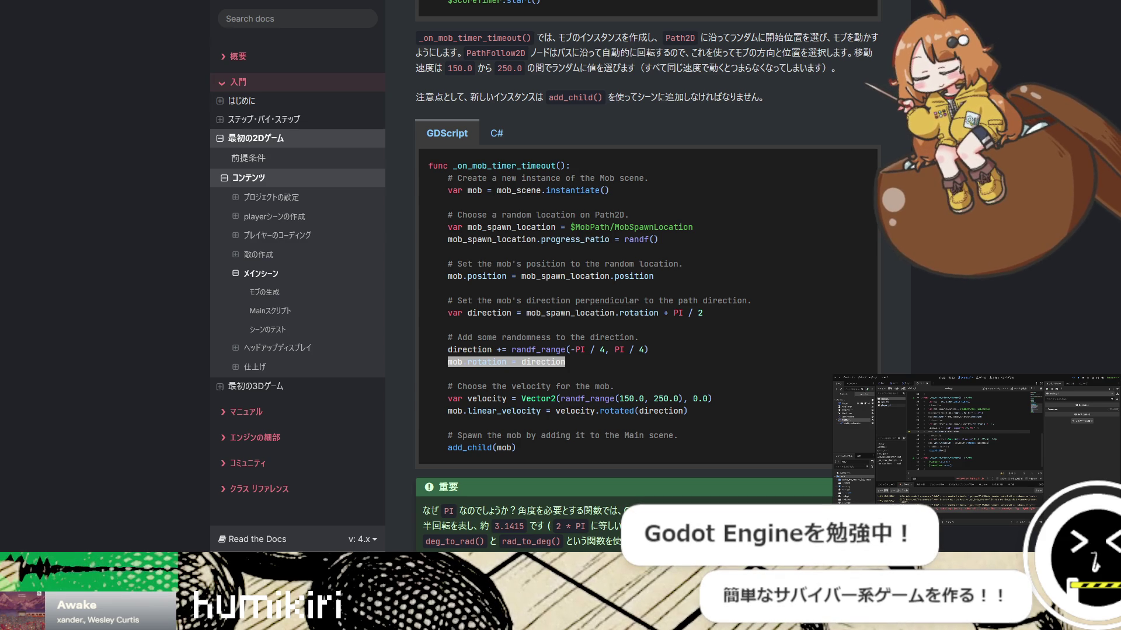
key(alt+Tab)
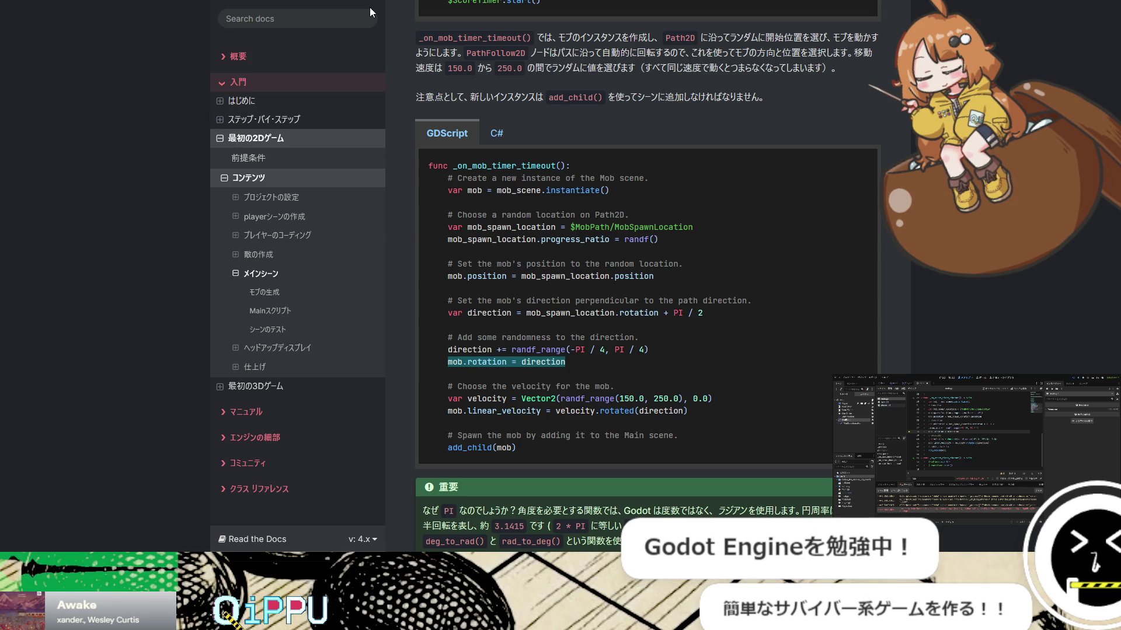
key(alt+Tab)
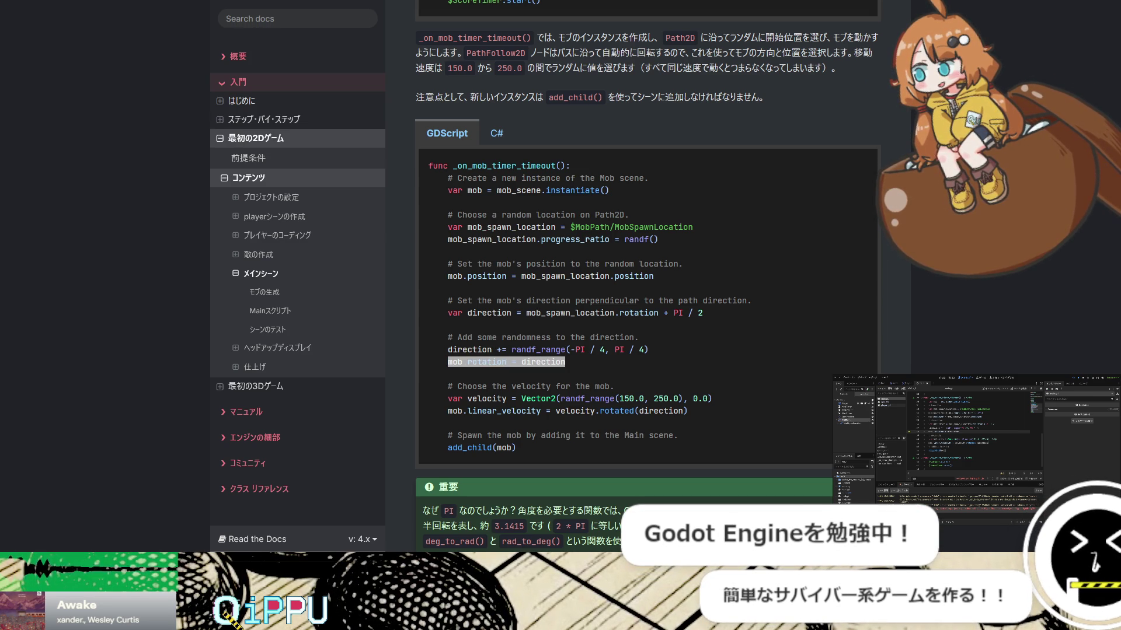
text(mob)
key(Return)
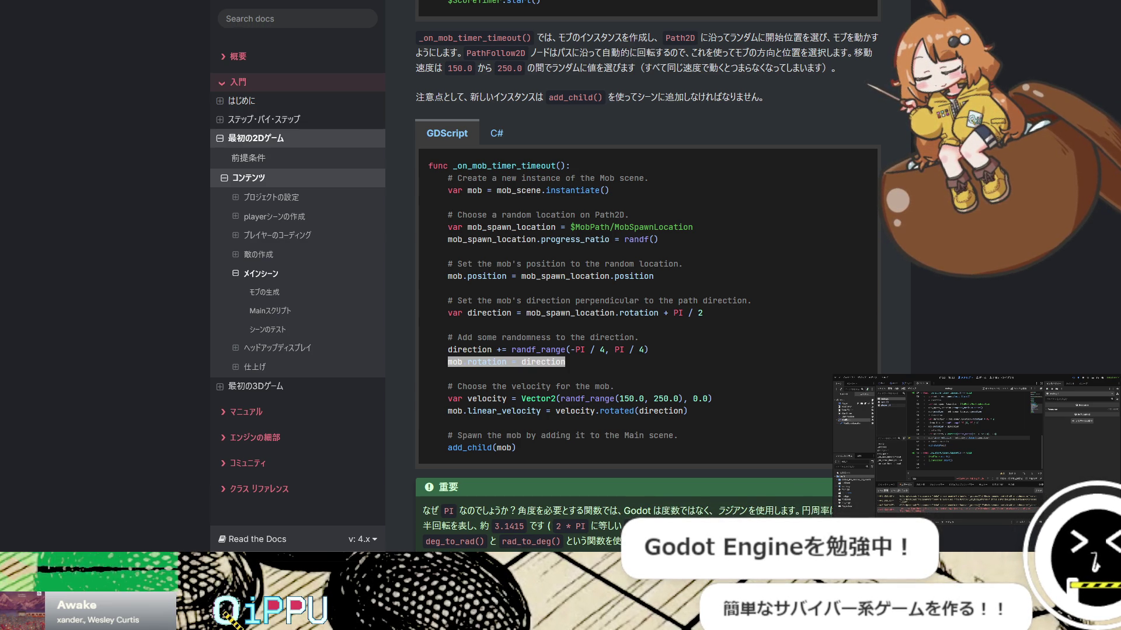
Compare the docs' mob spawning code with the editor, then clear the rotation-line selection
key(alt+Tab)
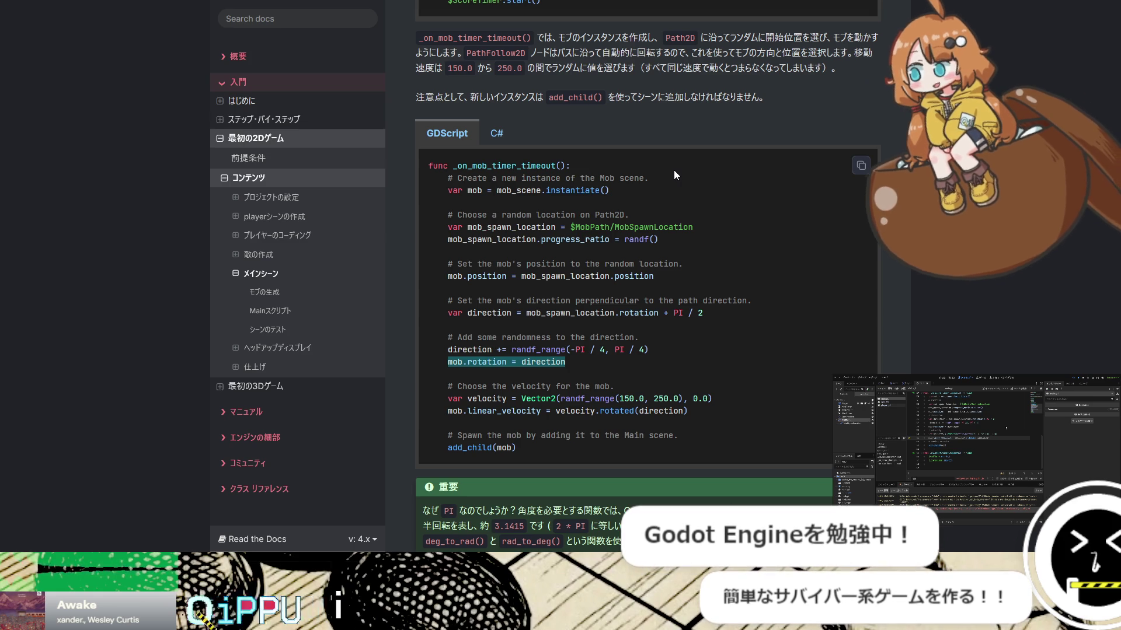
key(alt+Tab)
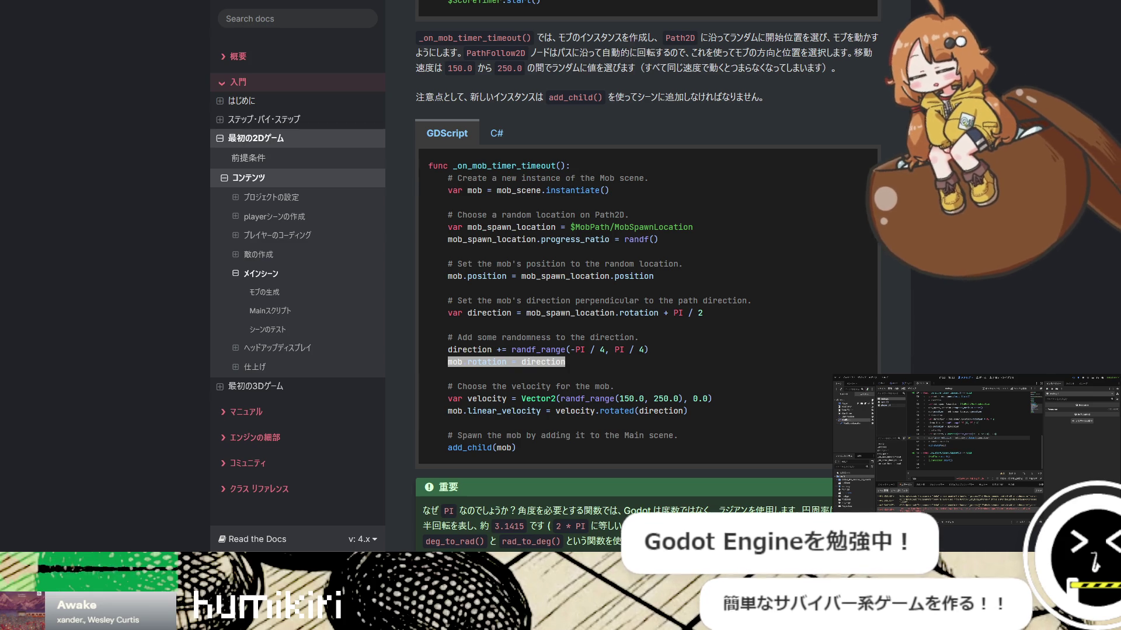
key(alt+Tab)
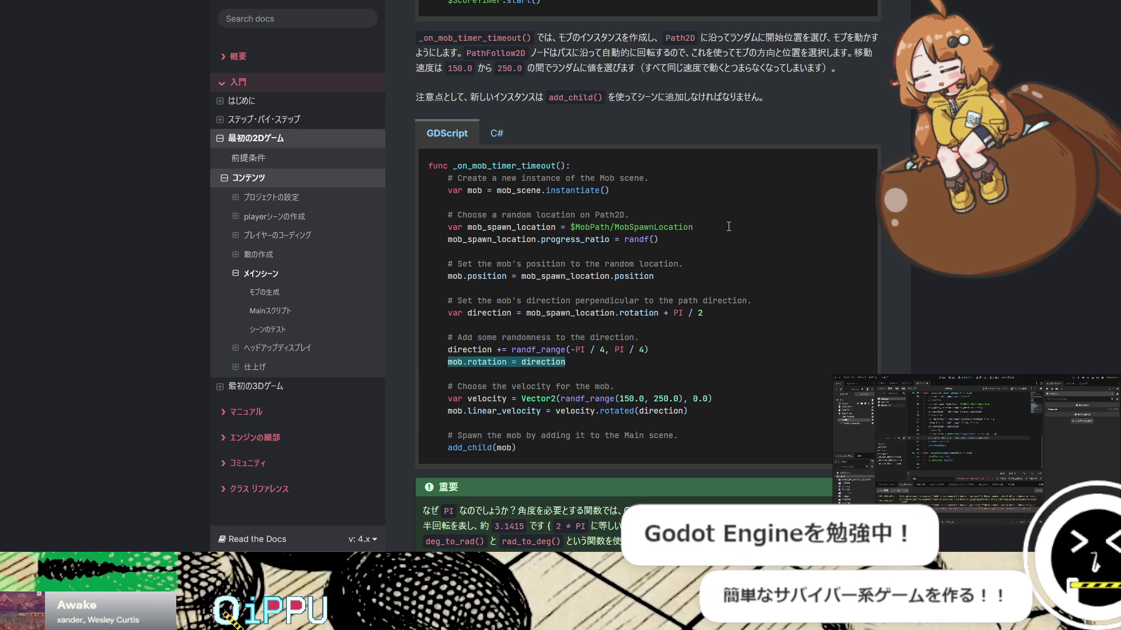
scroll(733, 232, down, 3)
click(737, 236)
scroll(648, 263, up, 3)
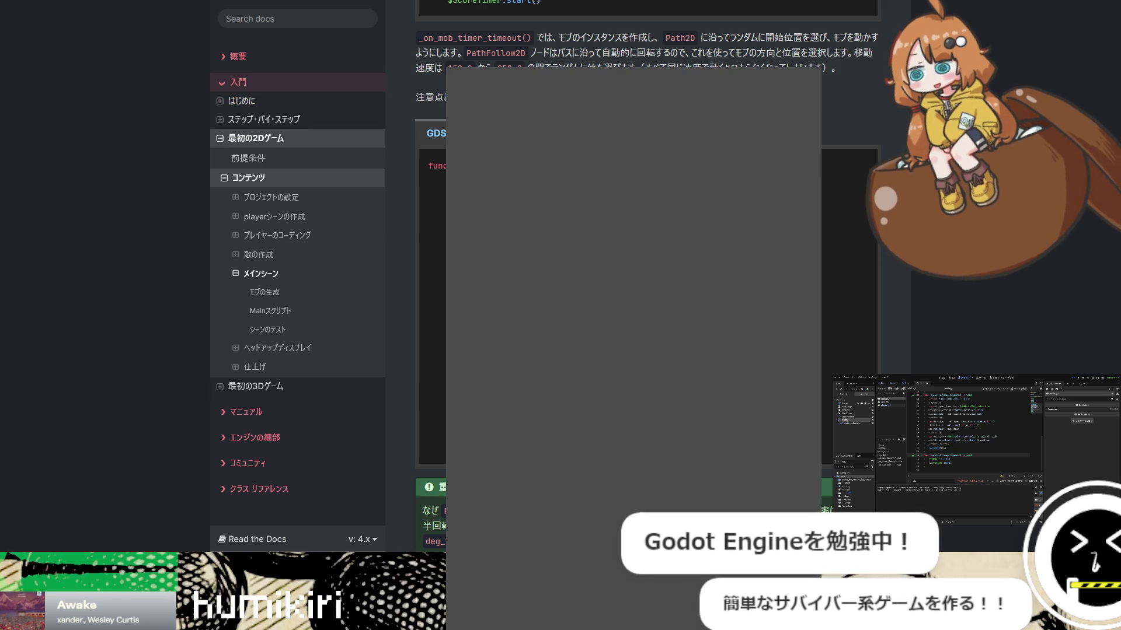
Restart the game and steer the player down, right, left and up away from mobs
key(alt+F4)
key(F5)
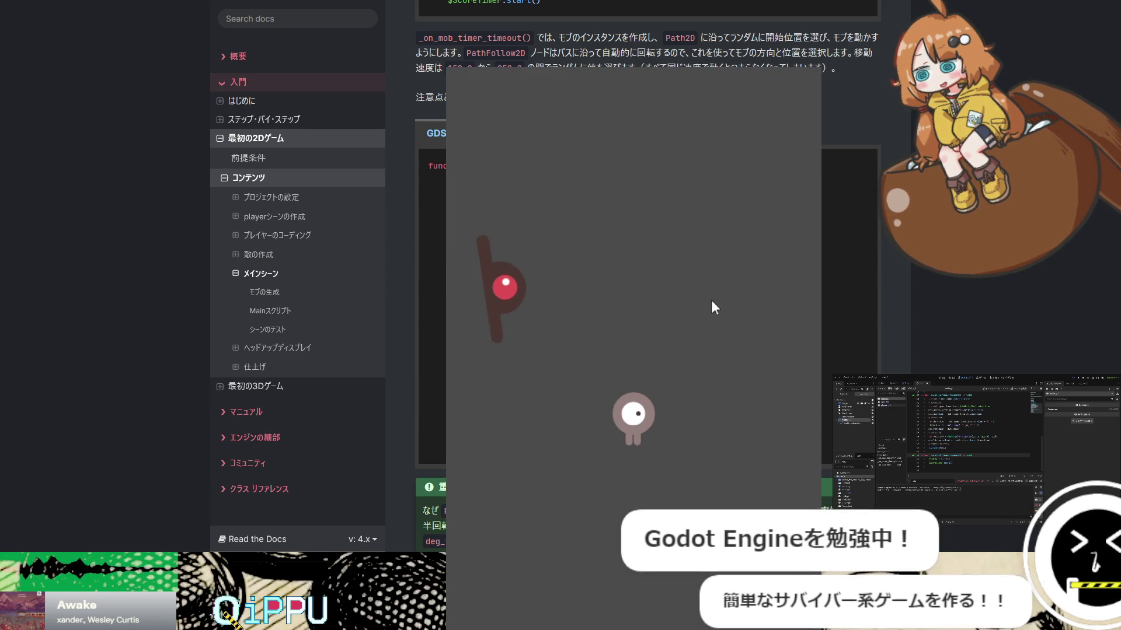
key(Down)
key(Right)
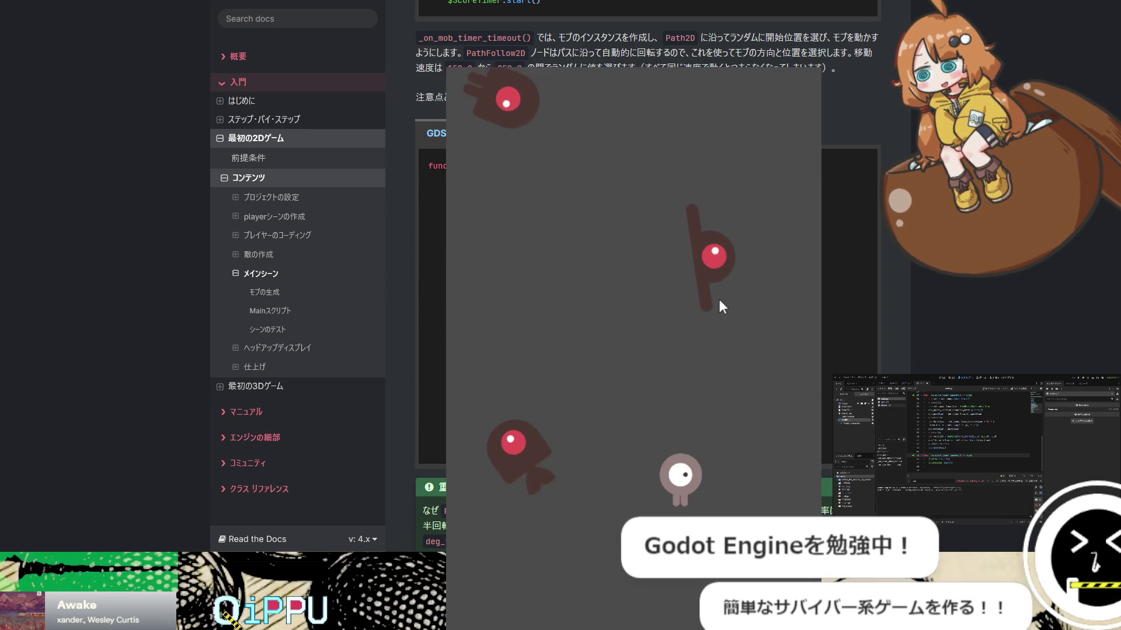
key(Left)
key(Down)
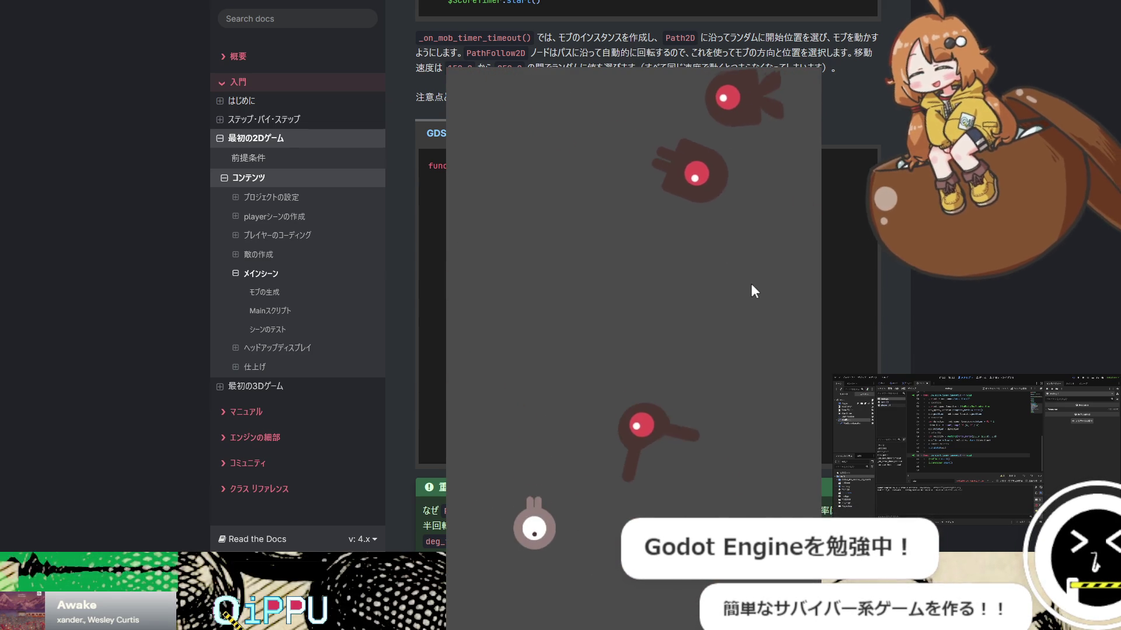
key(Right)
key(Up)
Keep dodging mobs with the arrow keys, then stop the game with F8
key(Left)
key(Down)
key(Right)
key(Up)
key(Left)
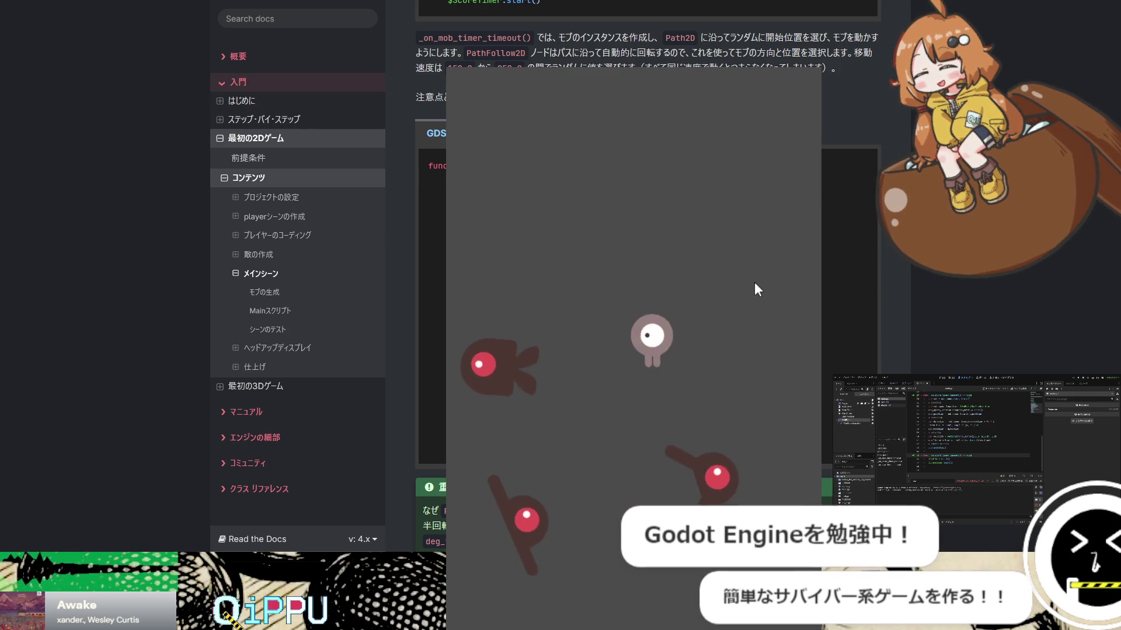
key(Down)
key(Right)
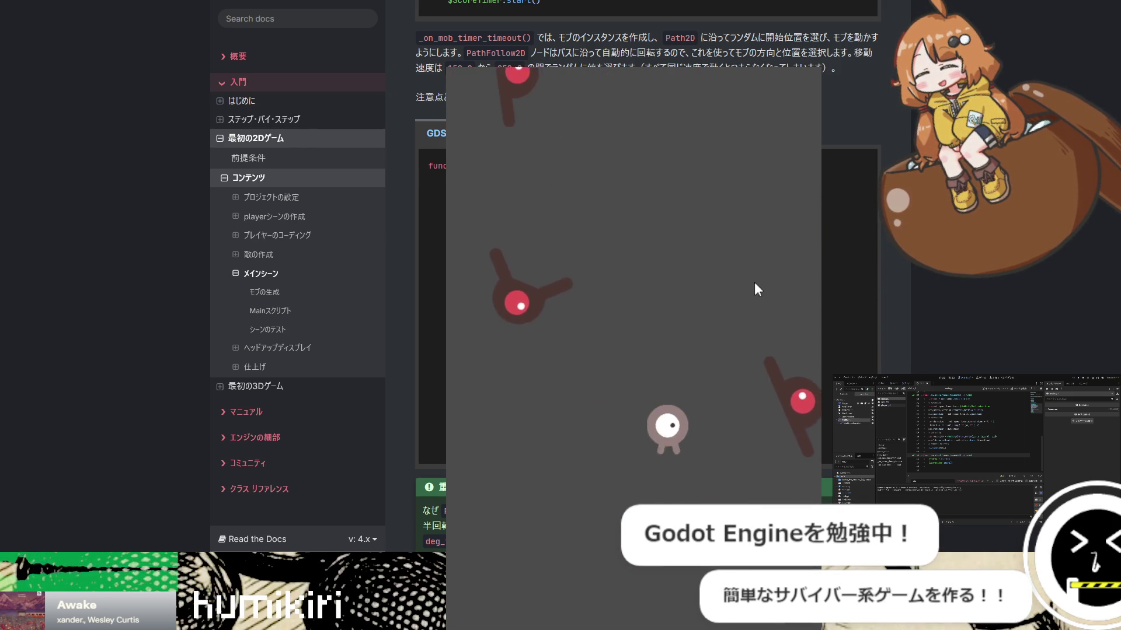
key(Down)
key(Left)
key(Up)
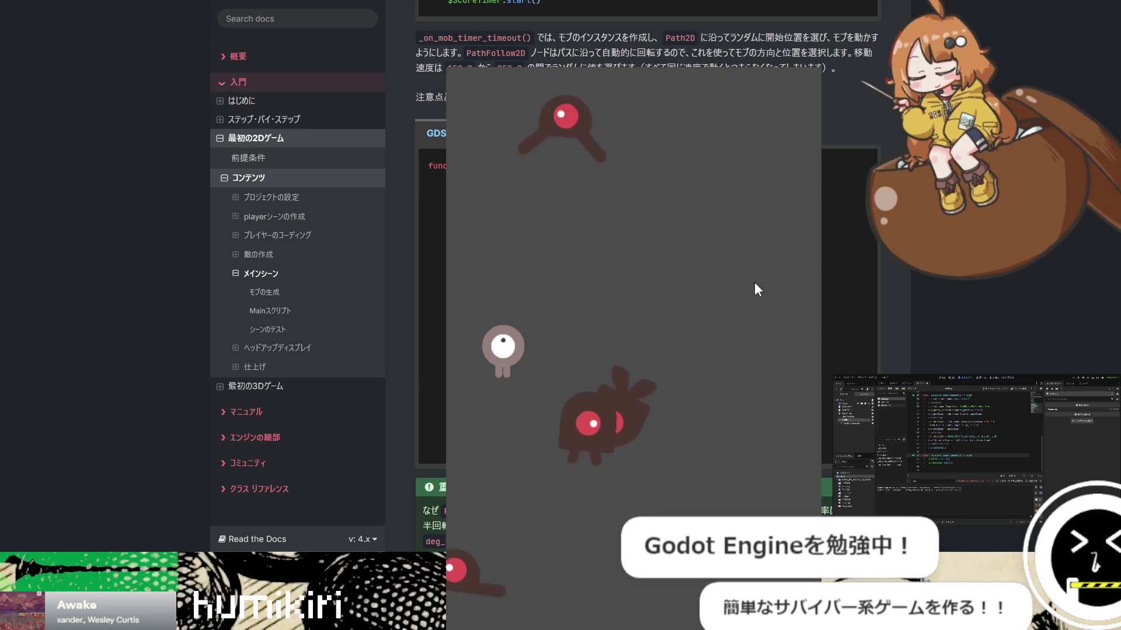
key(Right)
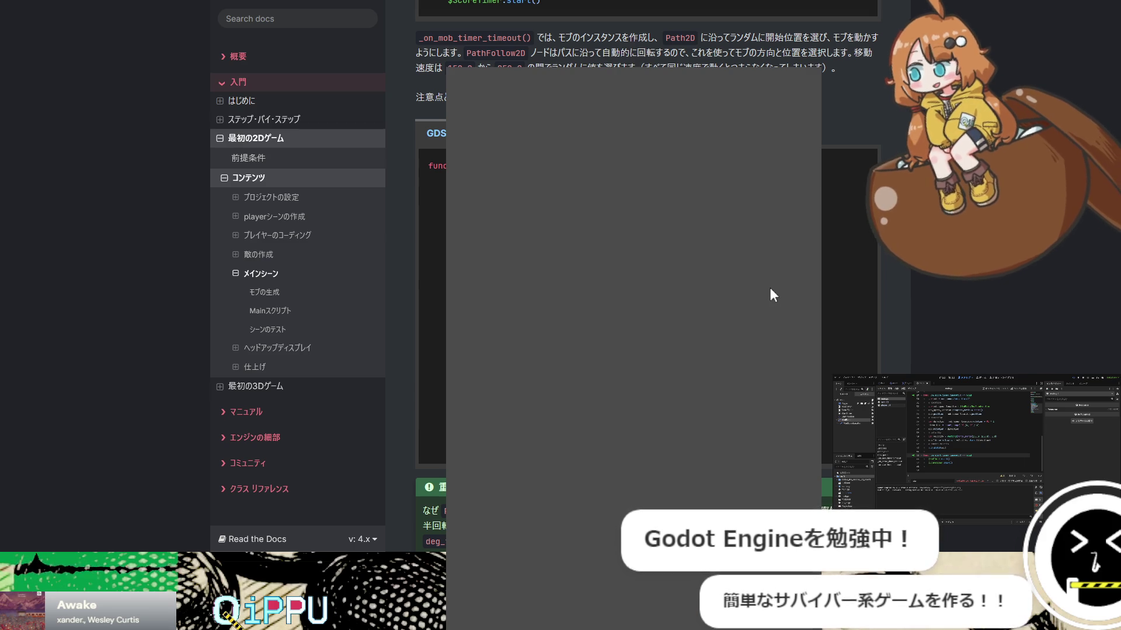
key(F8)
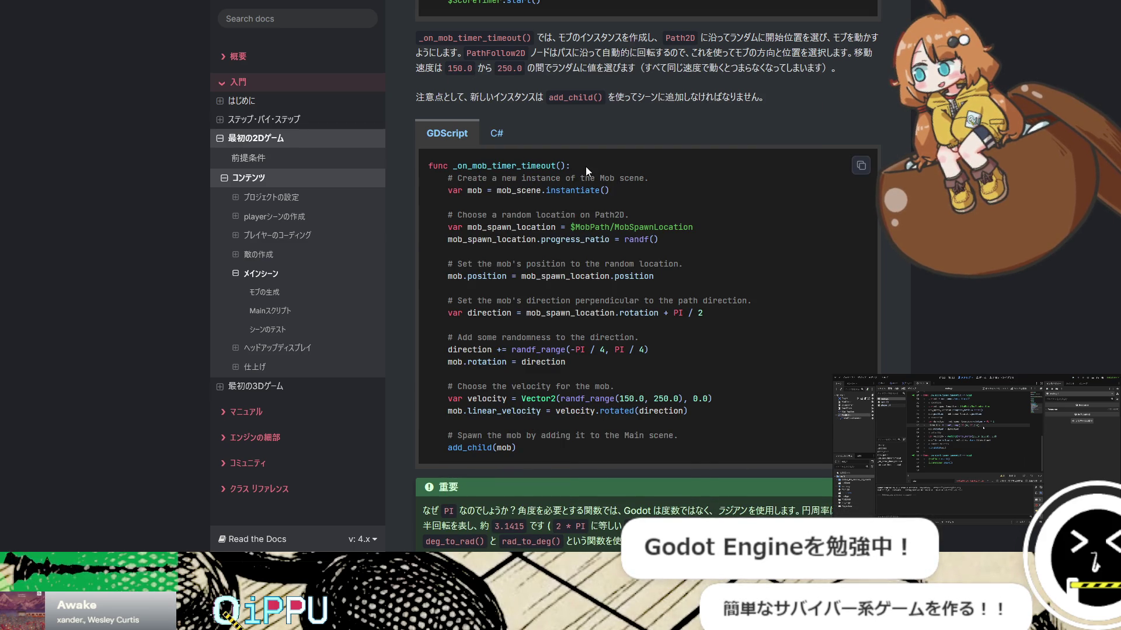
Scroll to the シーンのテスト section, where _ready() calls new_game()
scroll(614, 285, down, 8)
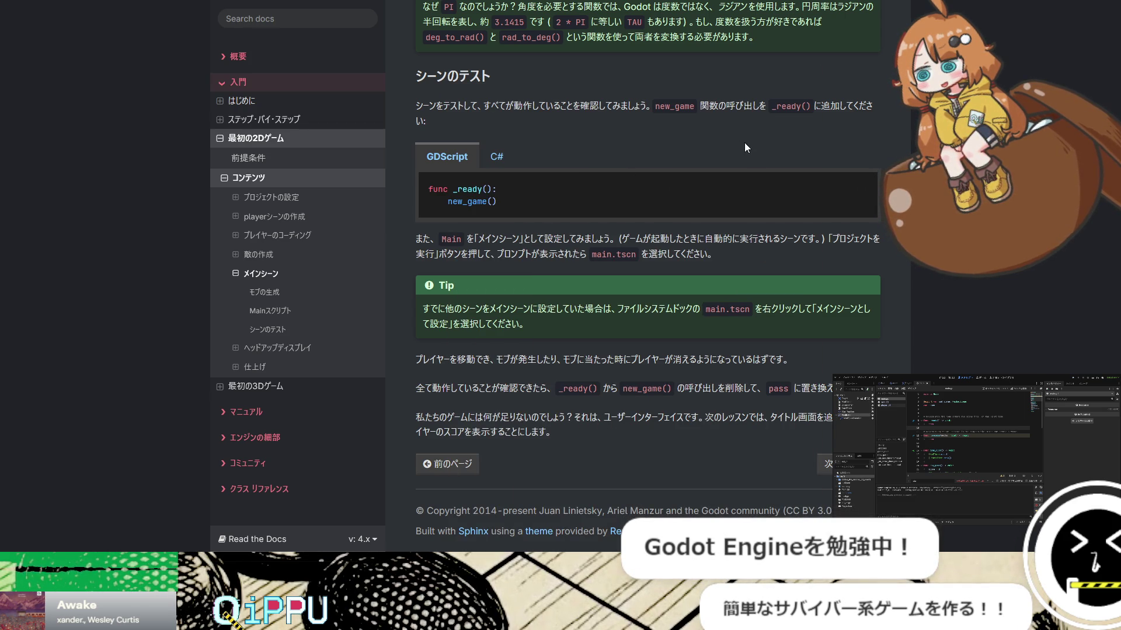
scroll(826, 464, up, 1)
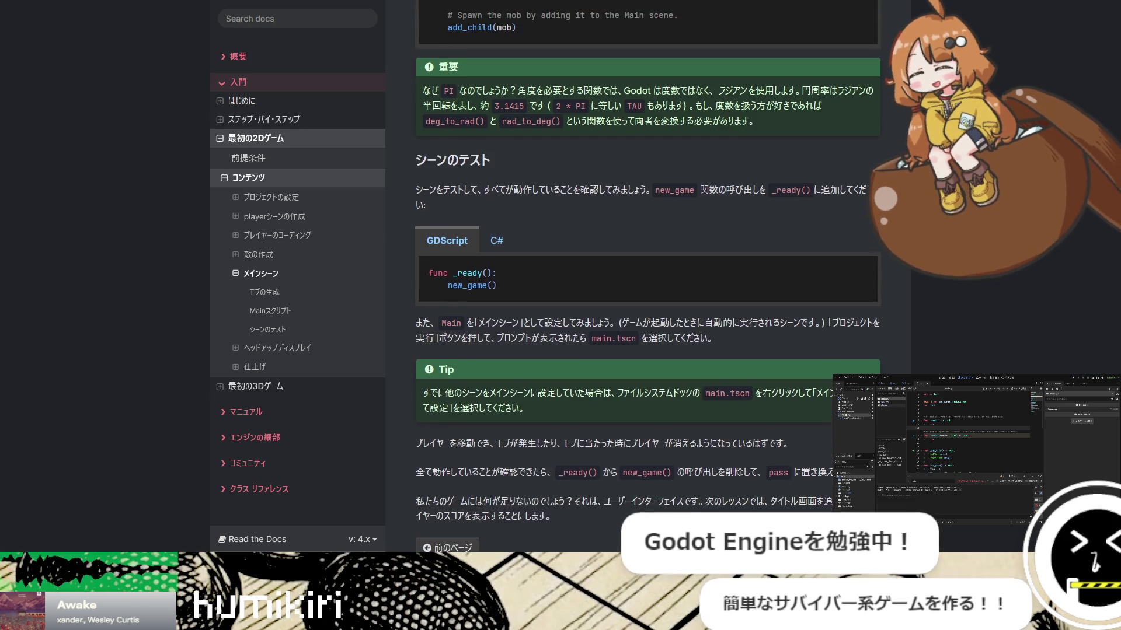
scroll(826, 464, down, 1)
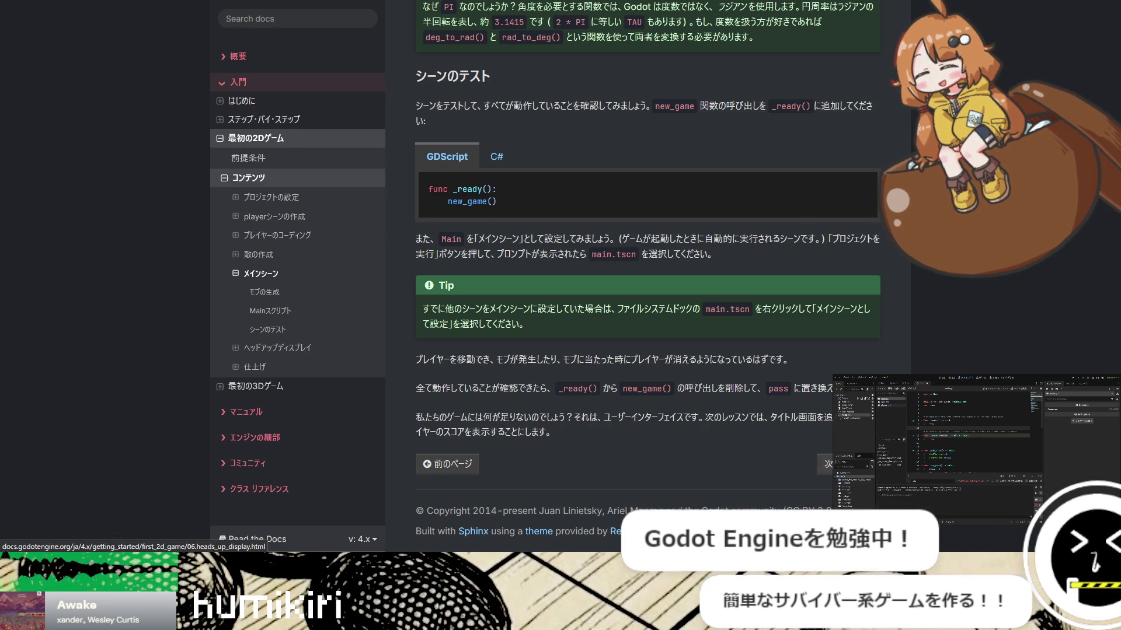
Go to the ヘッドアップディスプレイ (HUD) tutorial page with the 次 button
click(824, 464)
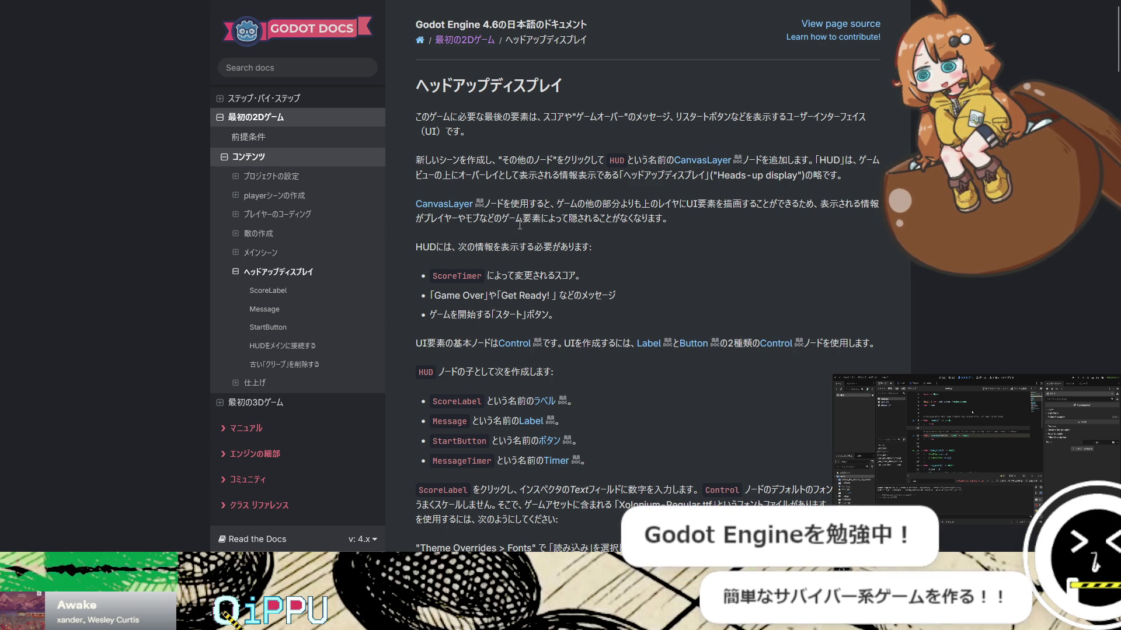
double_click(425, 246)
click(447, 86)
double_click(447, 87)
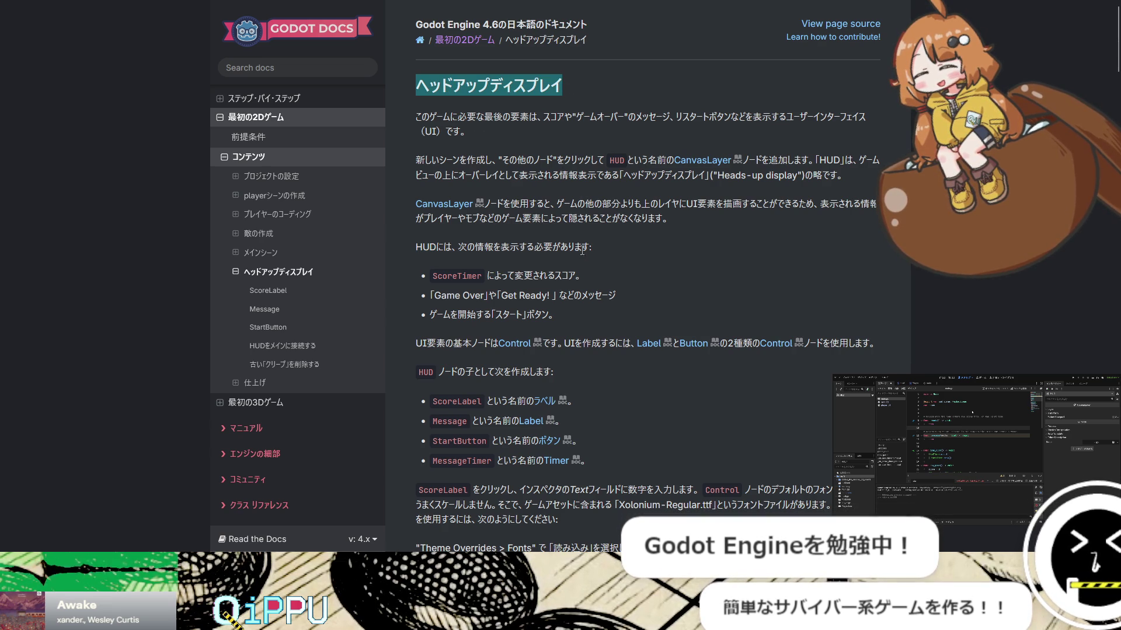
click(506, 255)
double_click(509, 247)
click(529, 285)
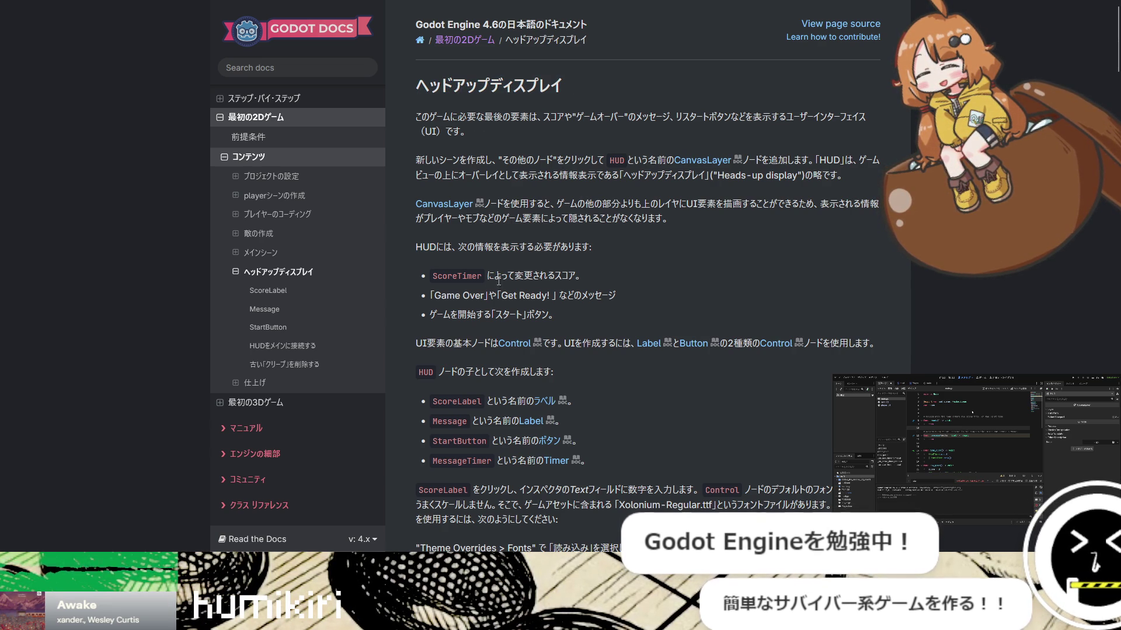
double_click(425, 248)
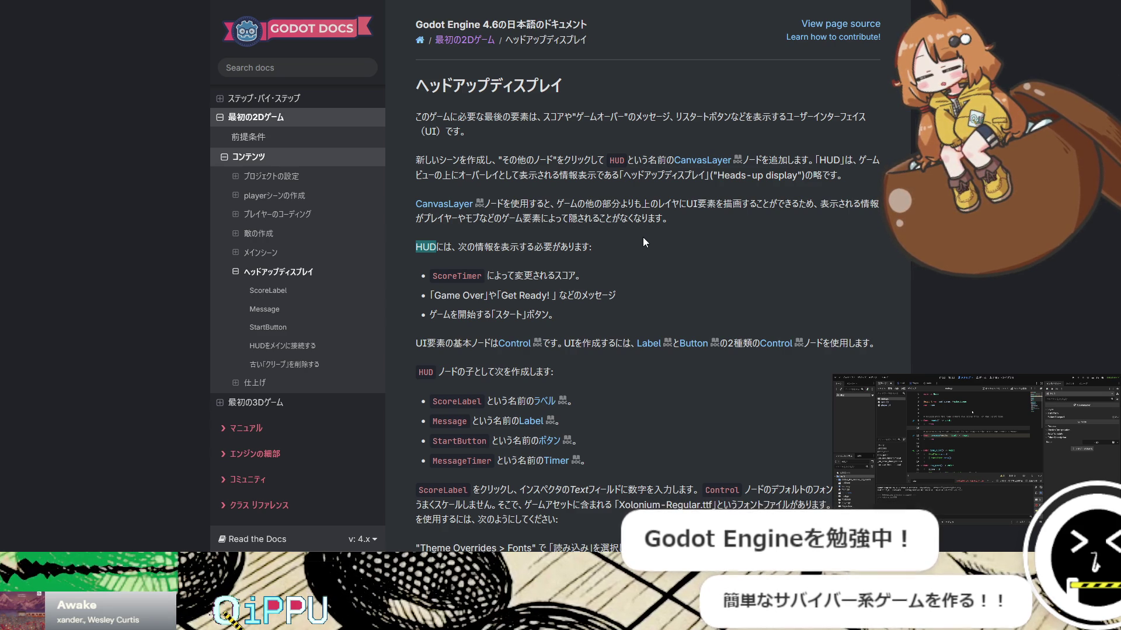
scroll(643, 238, down, 3)
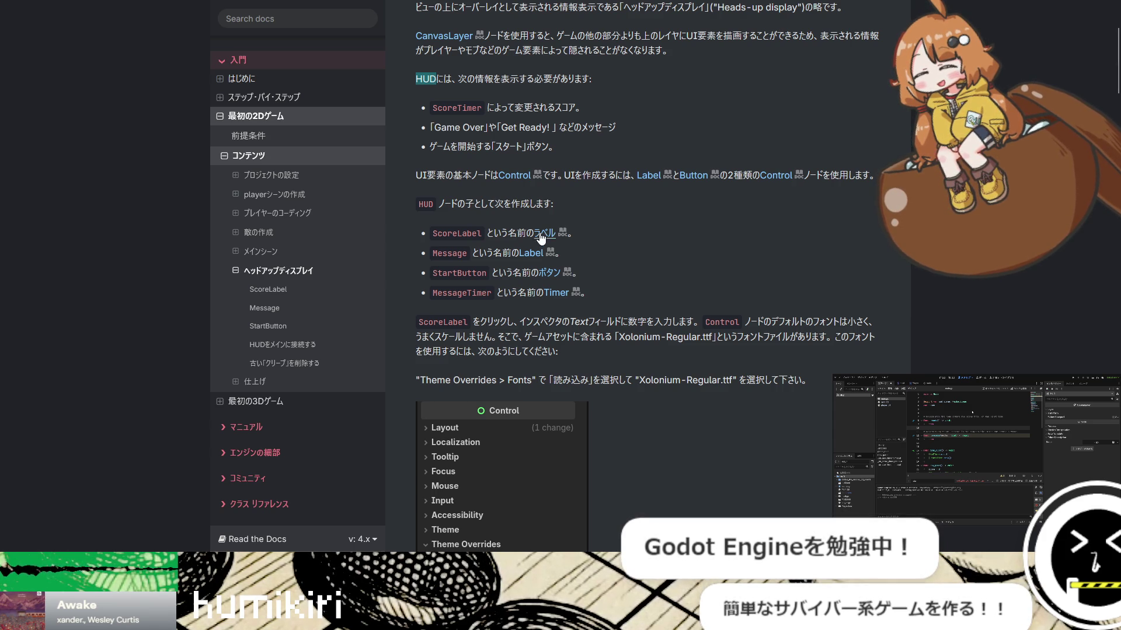
click(659, 241)
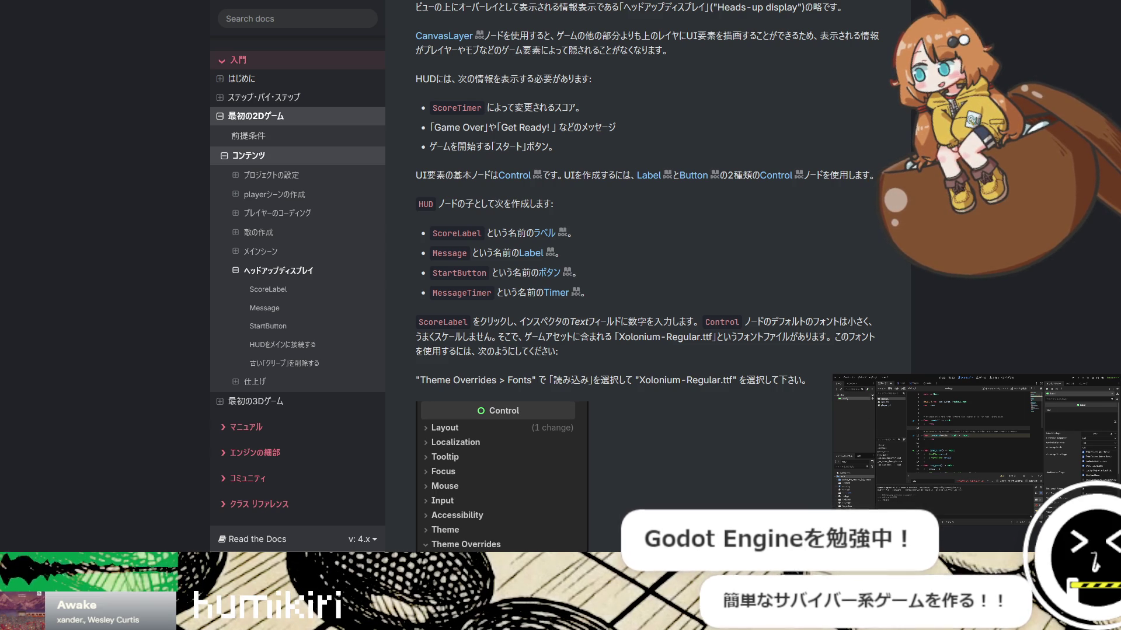
click(840, 395)
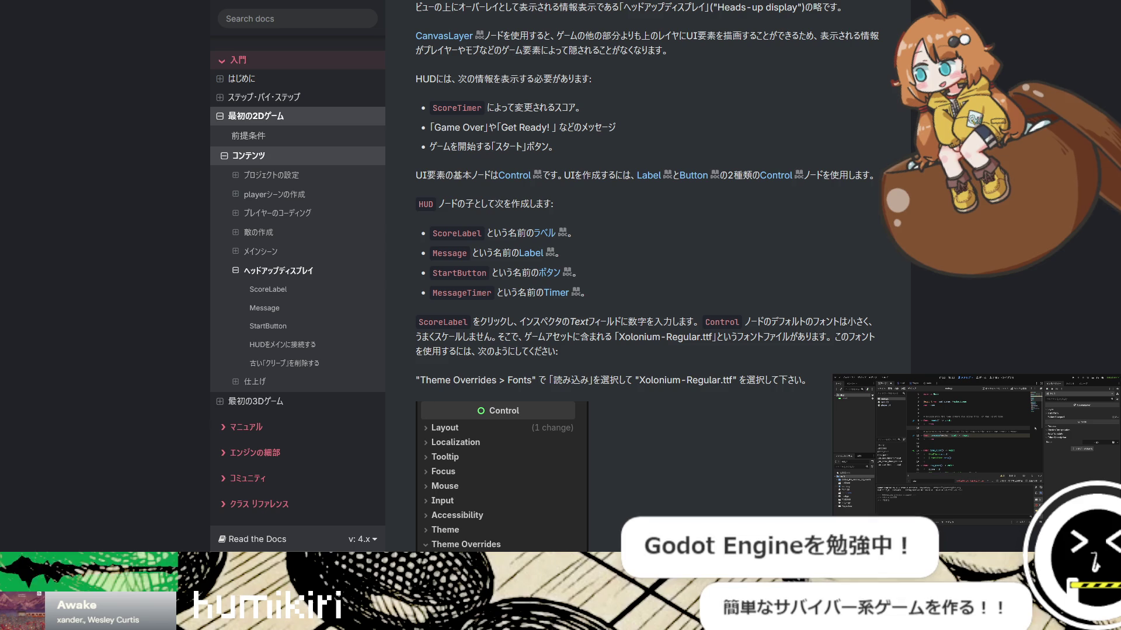
click(846, 402)
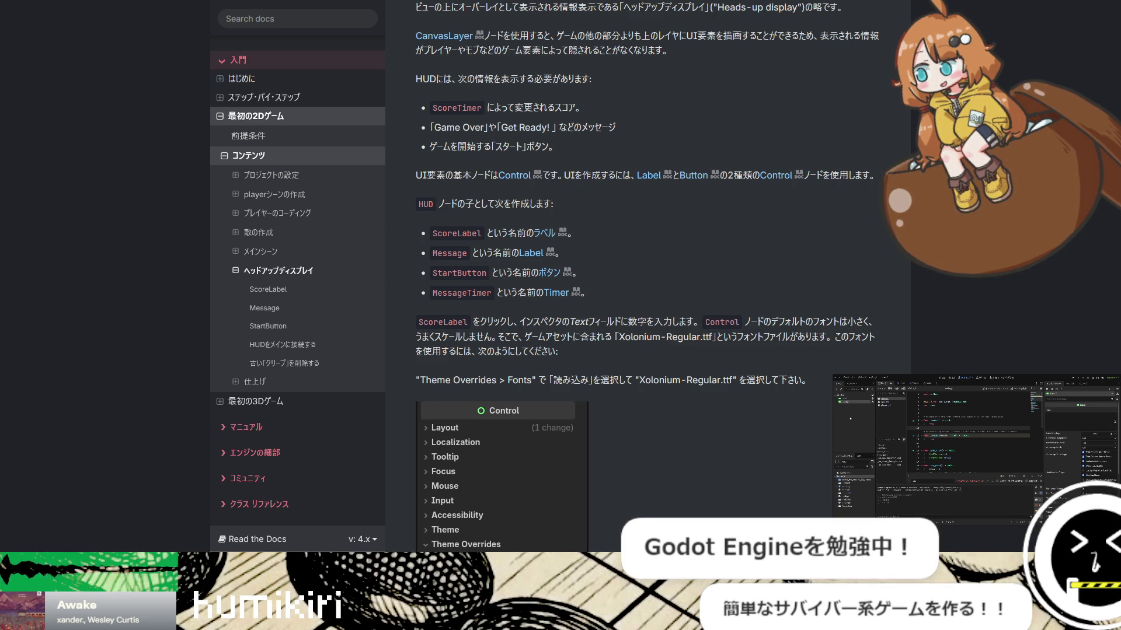
click(844, 395)
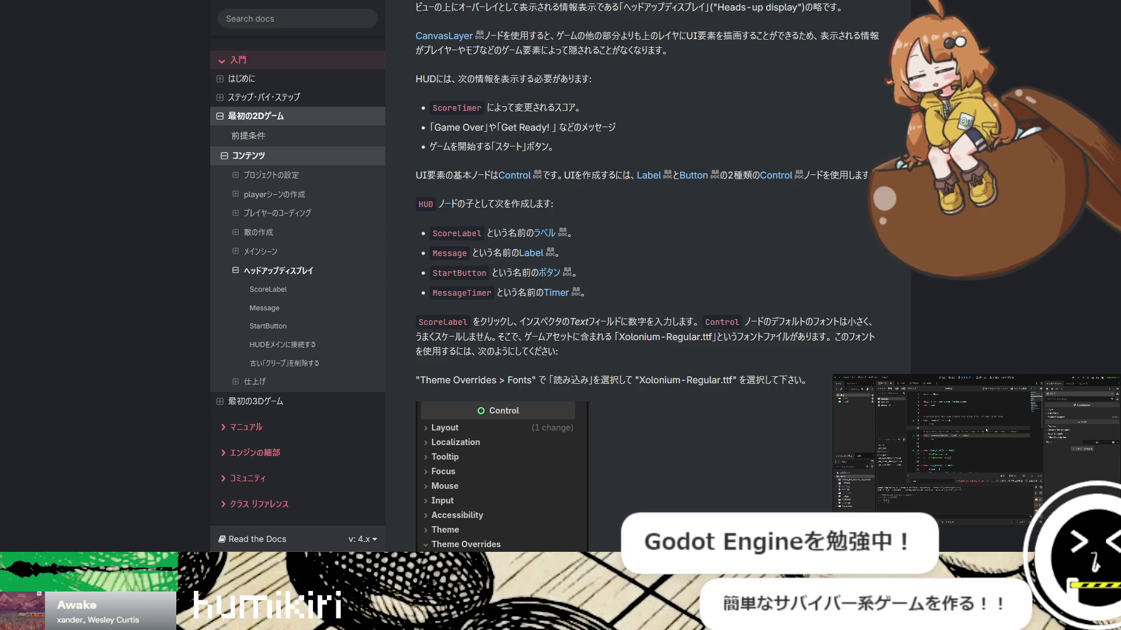
click(845, 405)
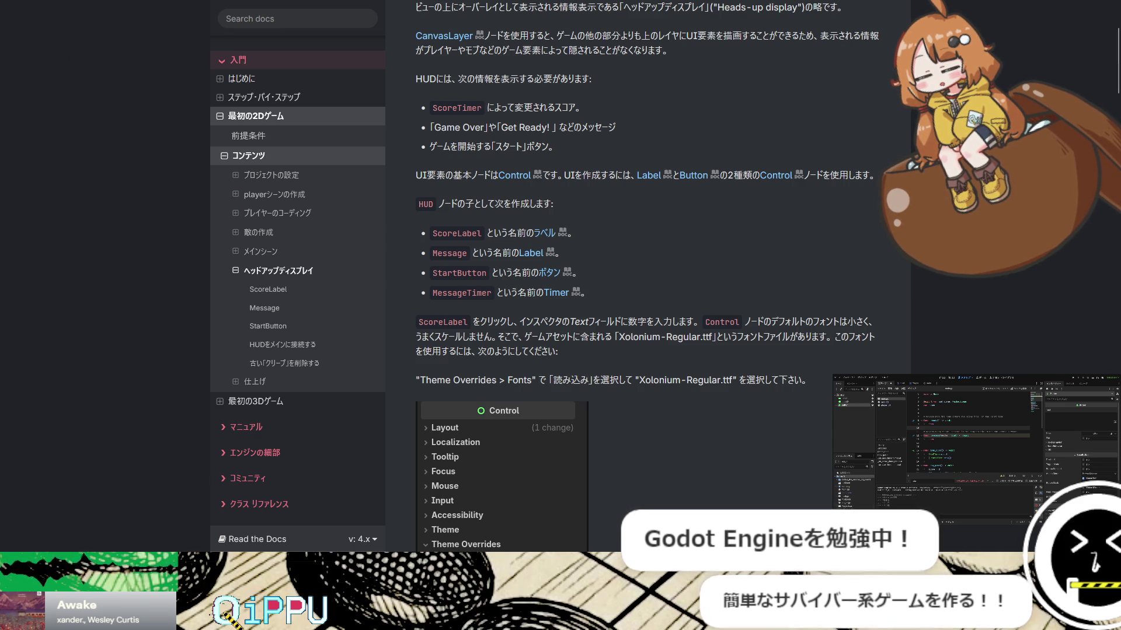
click(846, 396)
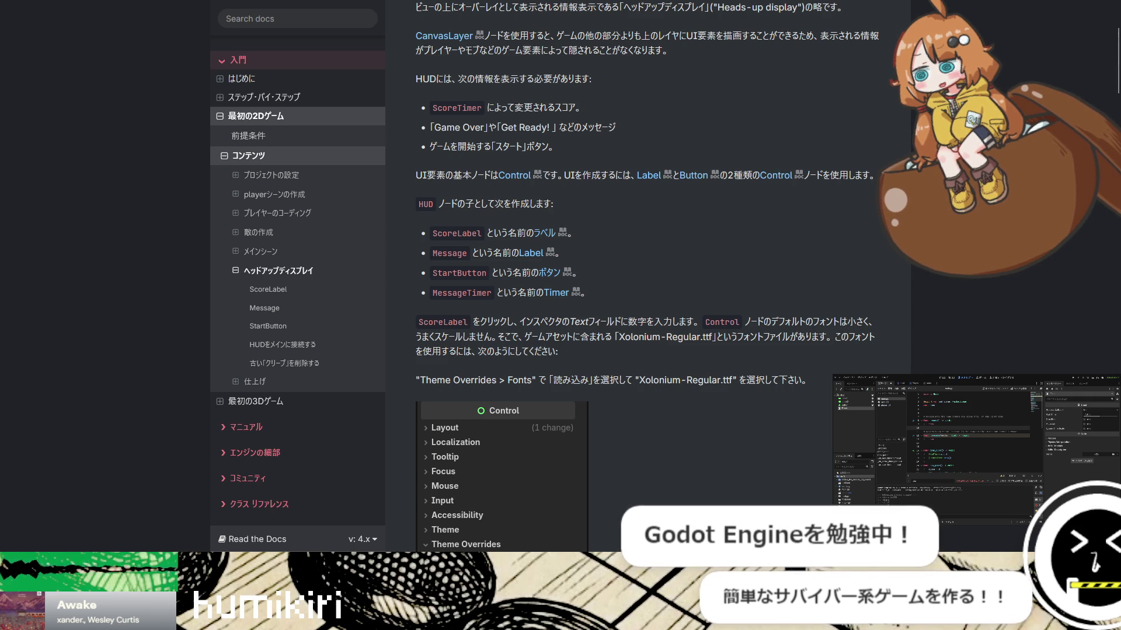
double_click(464, 232)
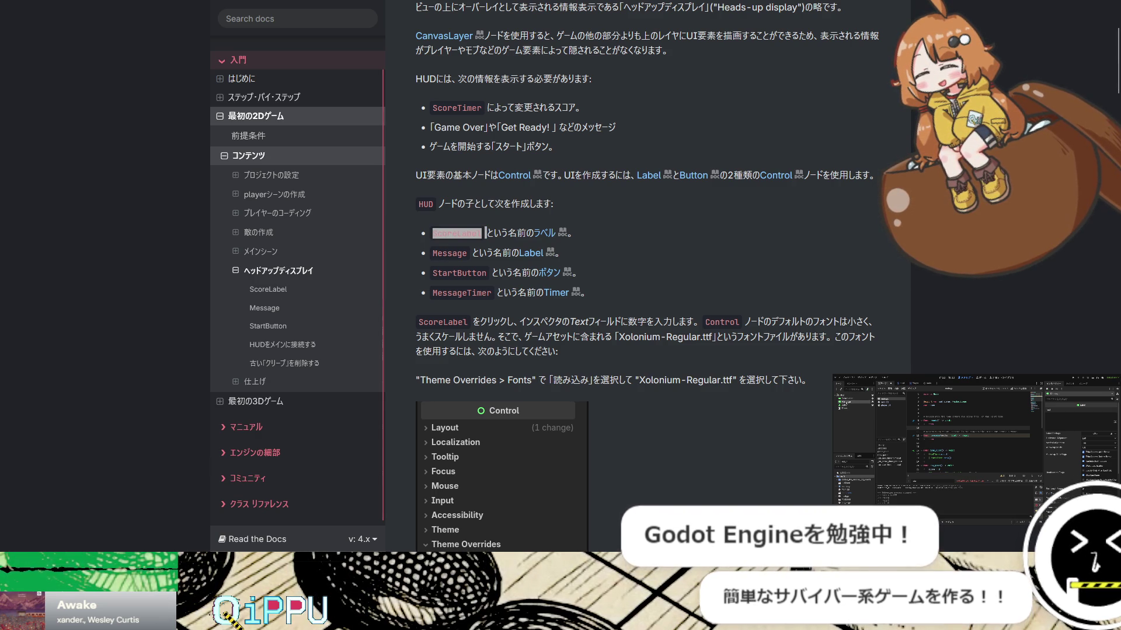
key(Tab)
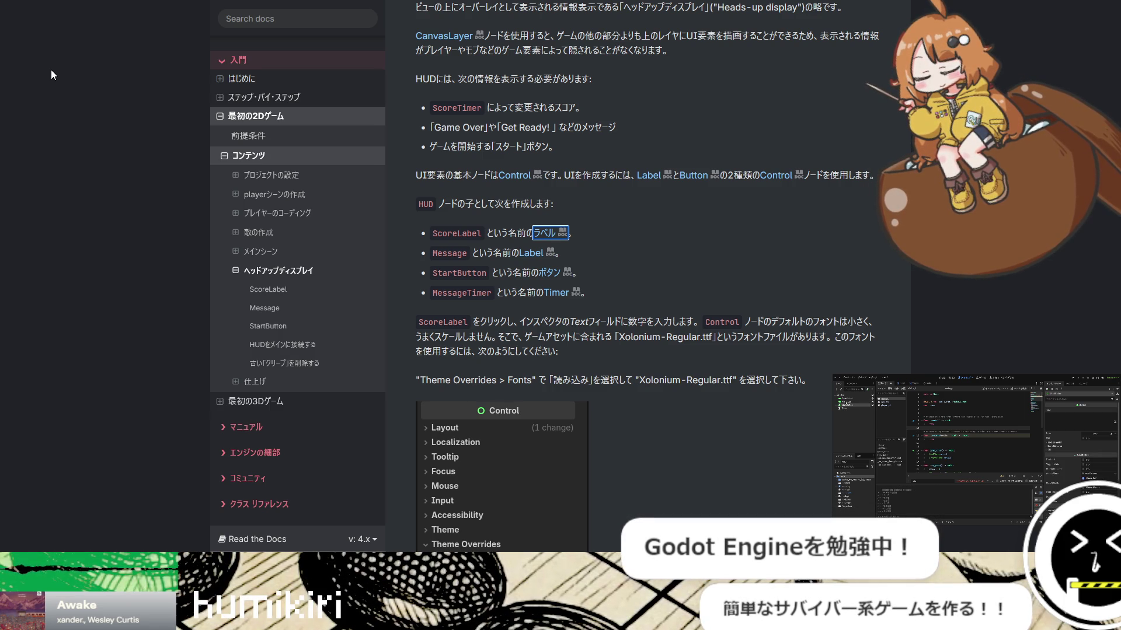
click(51, 70)
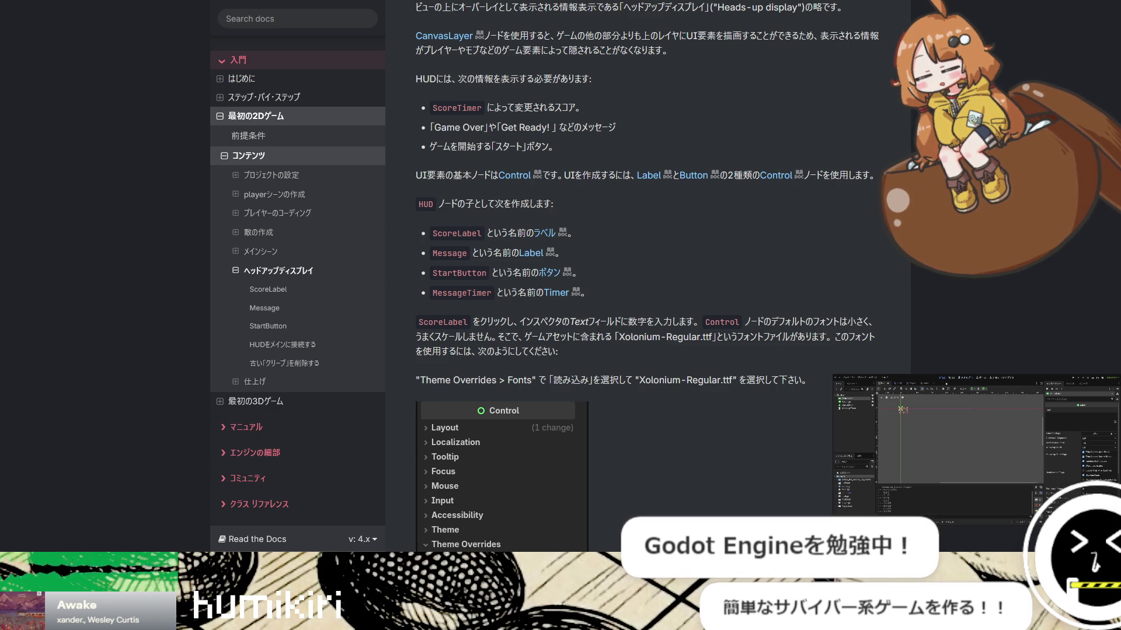
key(alt+Tab)
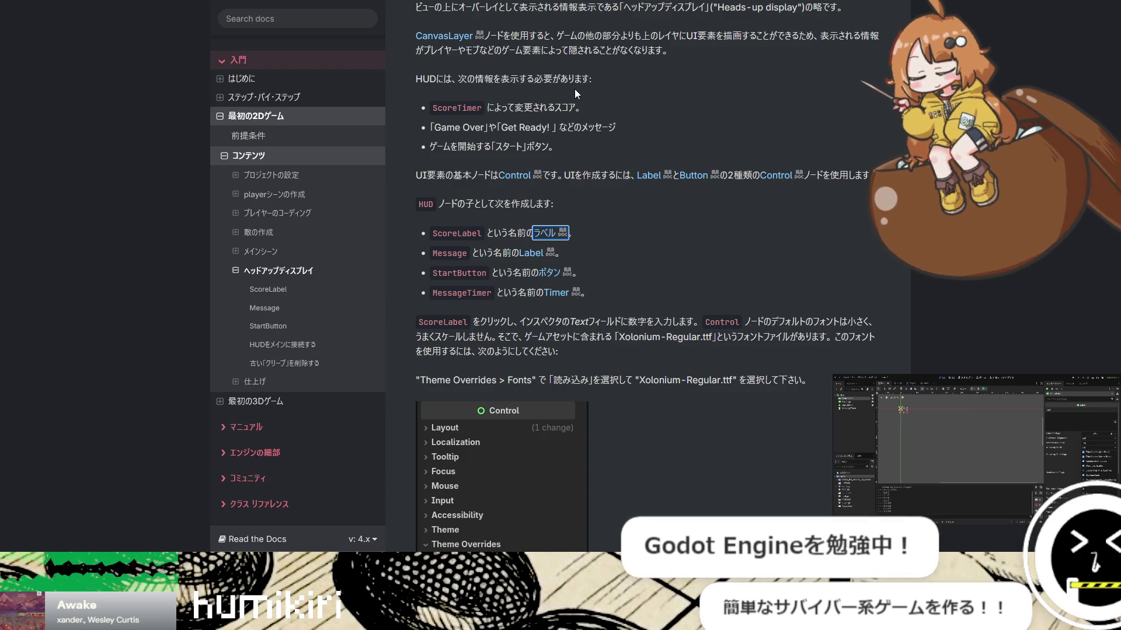
Scroll past the Xolonium-Regular.ttf font loading step to the Font Sizes 64 instruction
scroll(671, 222, down, 3)
scroll(702, 263, down, 2)
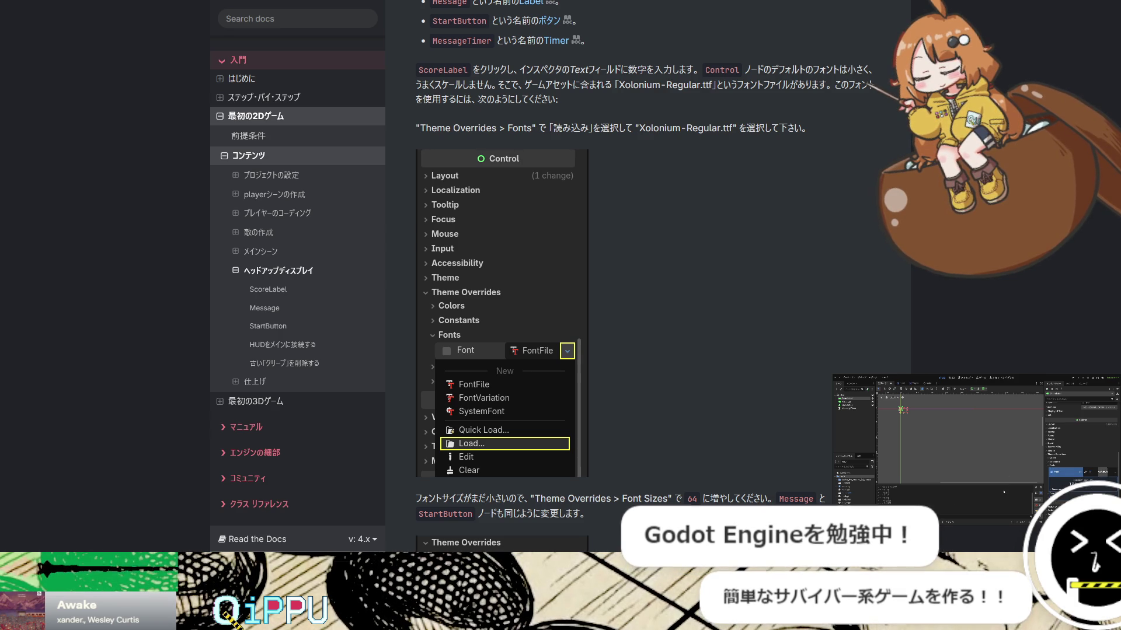
scroll(697, 369, down, 3)
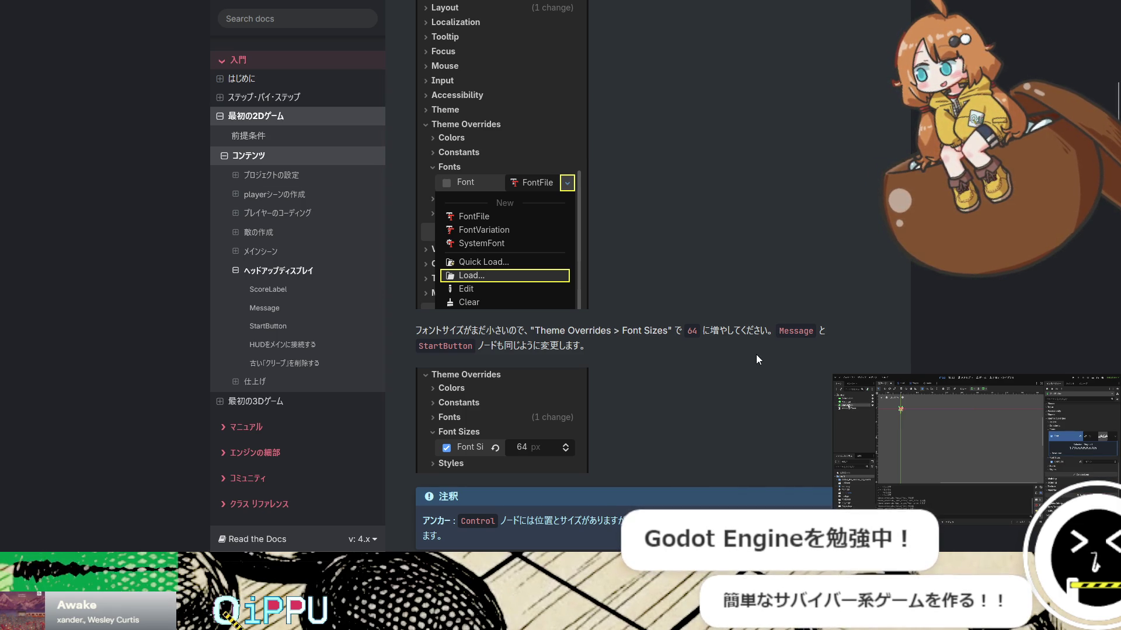
Scroll down to the Anchor note and the Anchor Presets instruction
scroll(758, 357, down, 3)
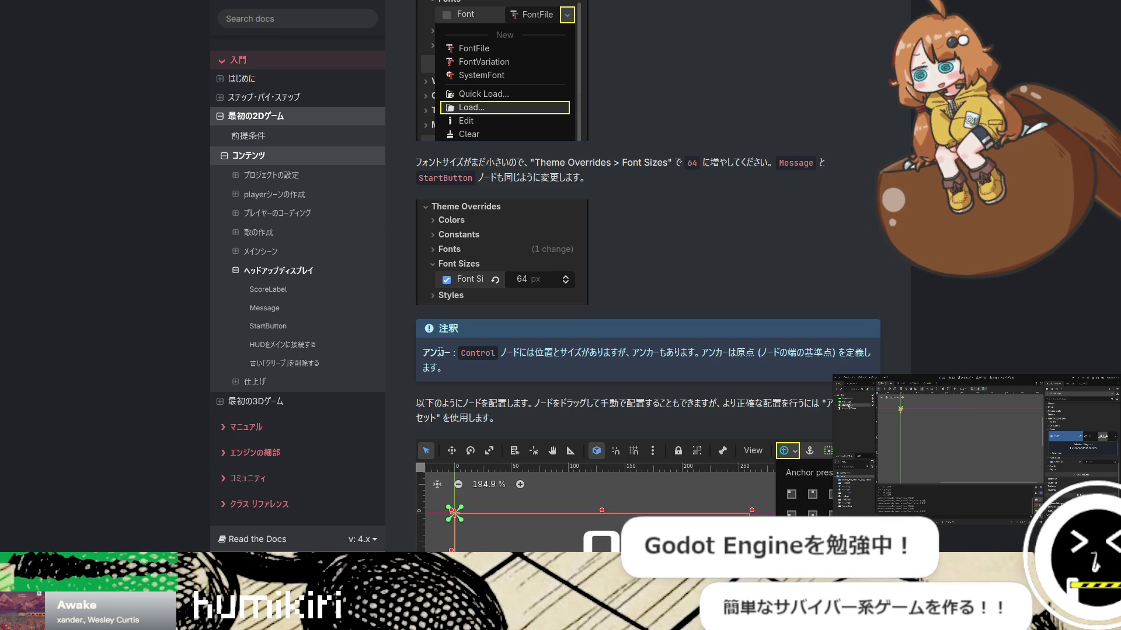
Scroll to the ScoreLabel steps: text 0, Center alignment, 中央上 anchor preset
scroll(441, 357, down, 3)
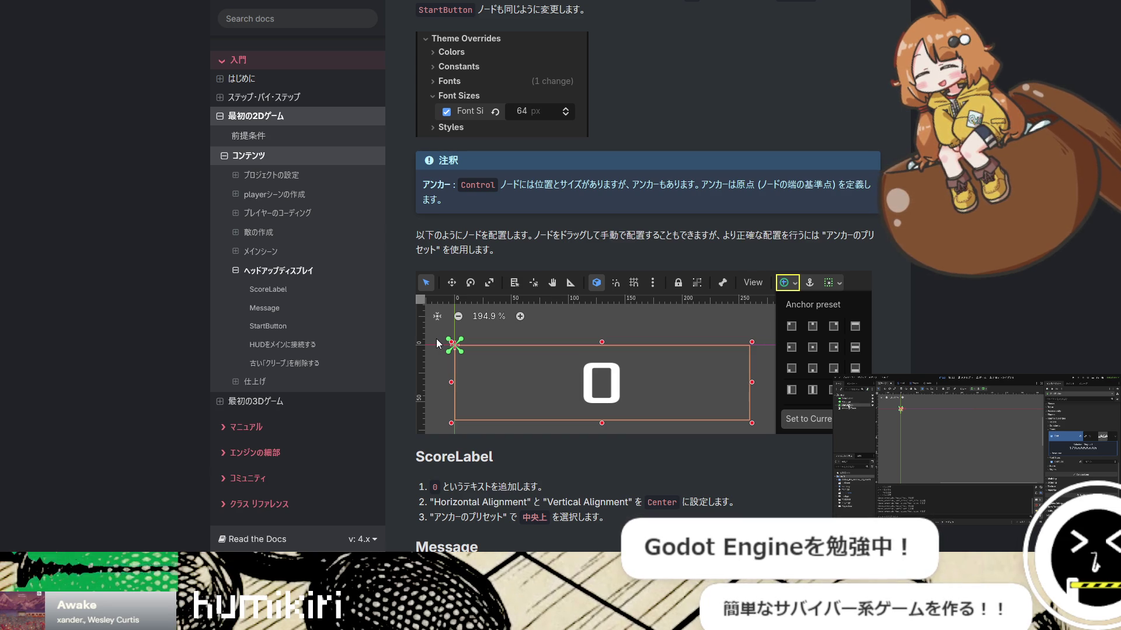
Scroll to the Message, StartButton and MessageTimer (Wait Time 2, One Shot) steps
scroll(436, 339, down, 3)
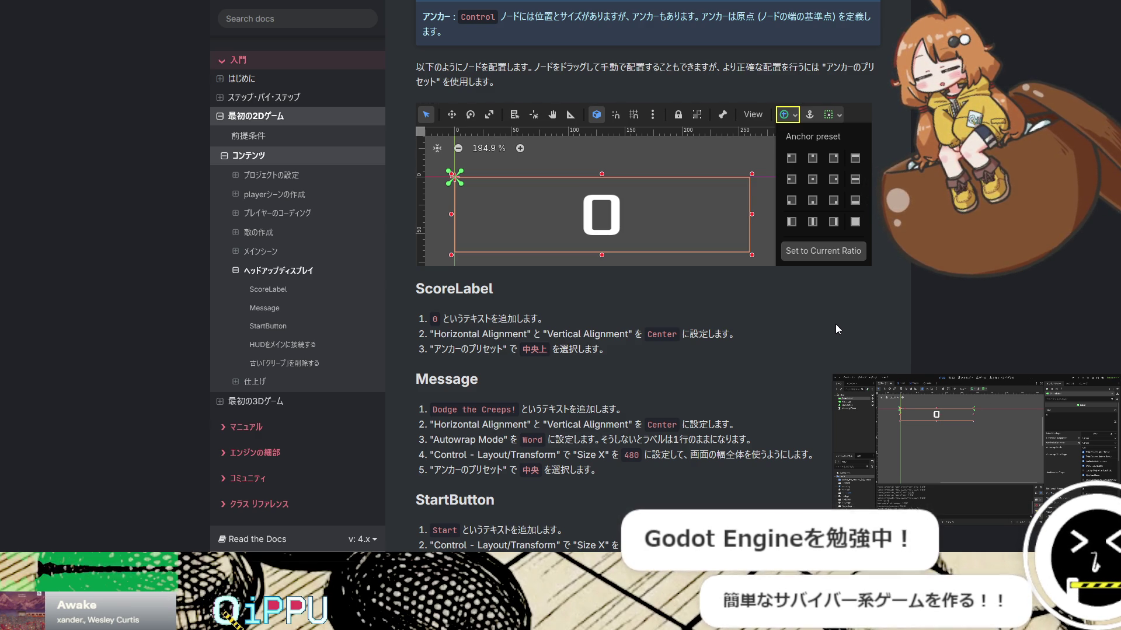
scroll(835, 310, down, 4)
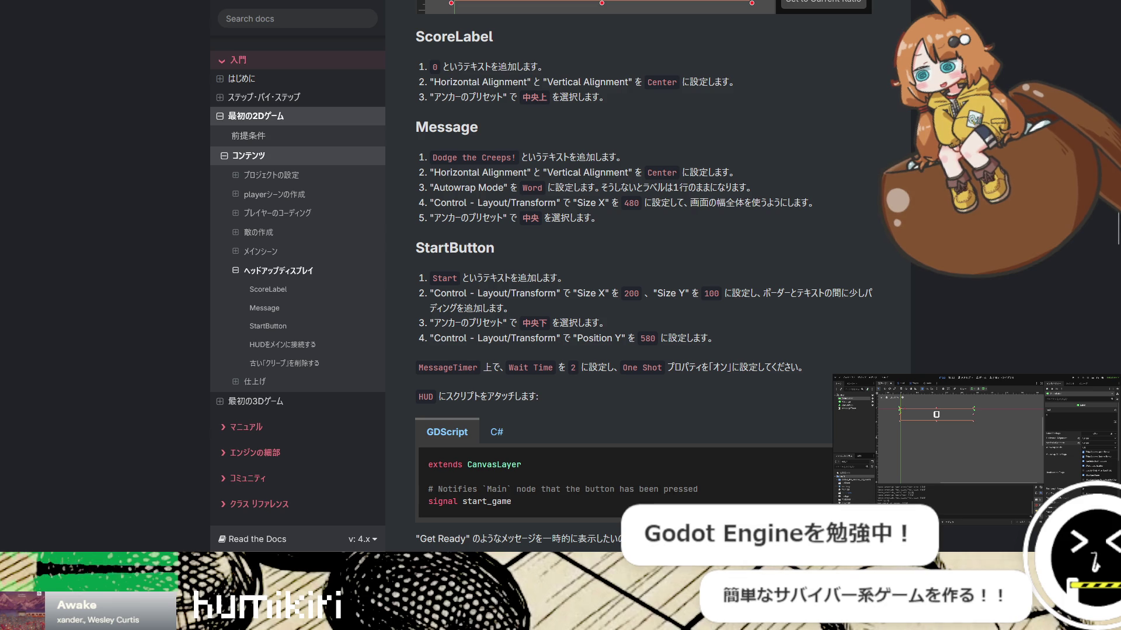
Set the Message label's text to 'Dodge the Creeps!', correcting typos along the way
click(849, 402)
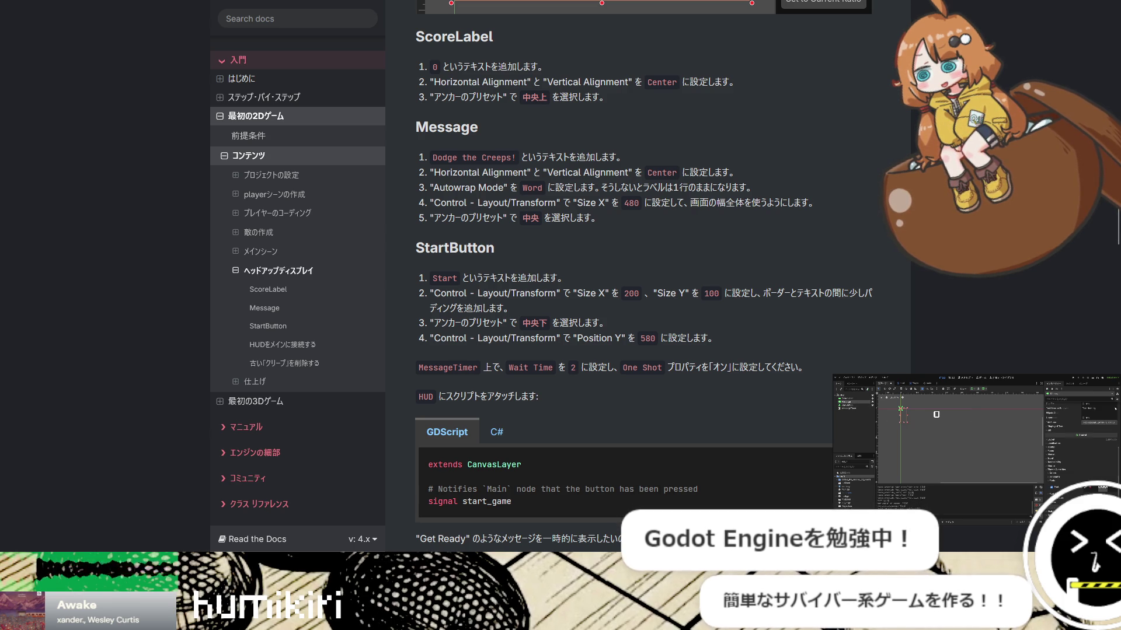
text(doge)
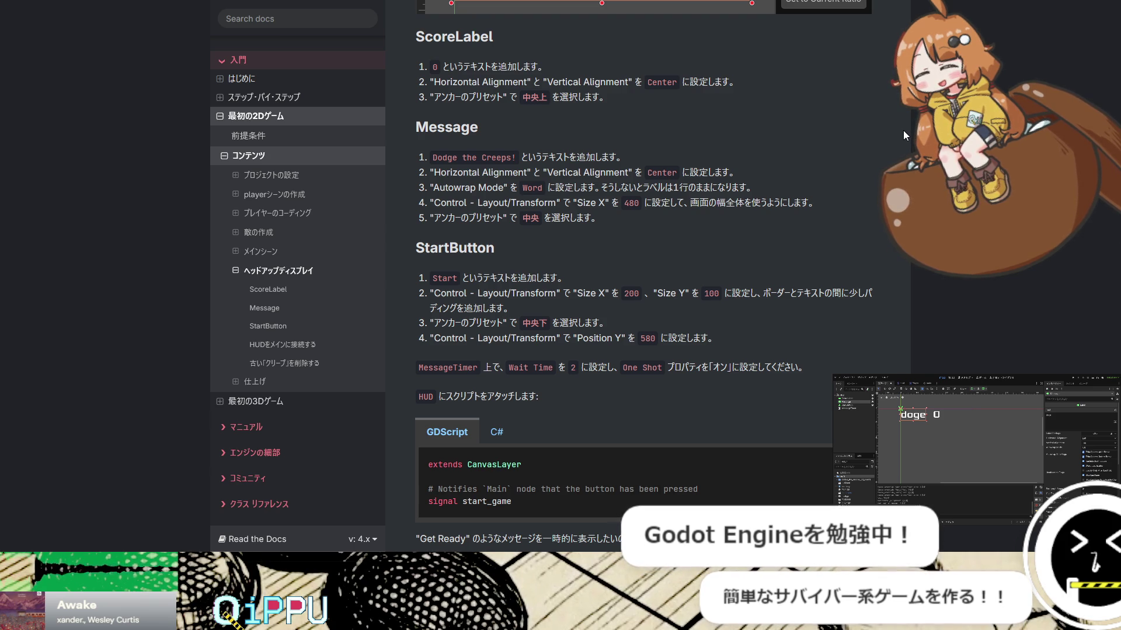
key(BackSpace)
key(BackSpace)
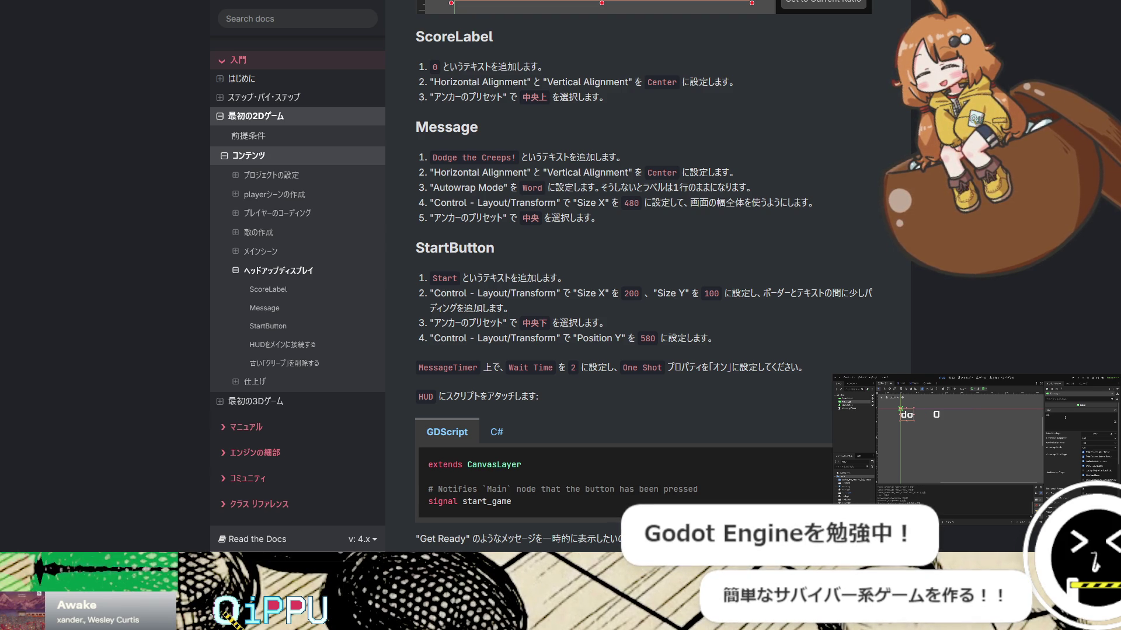
text(dge)
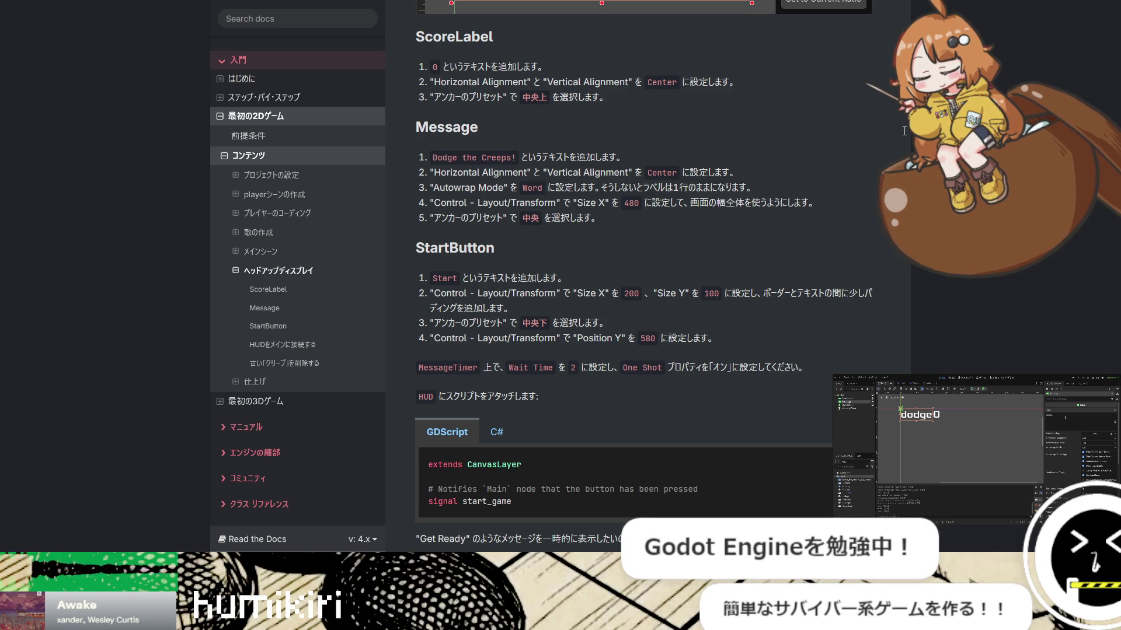
key(BackSpace)
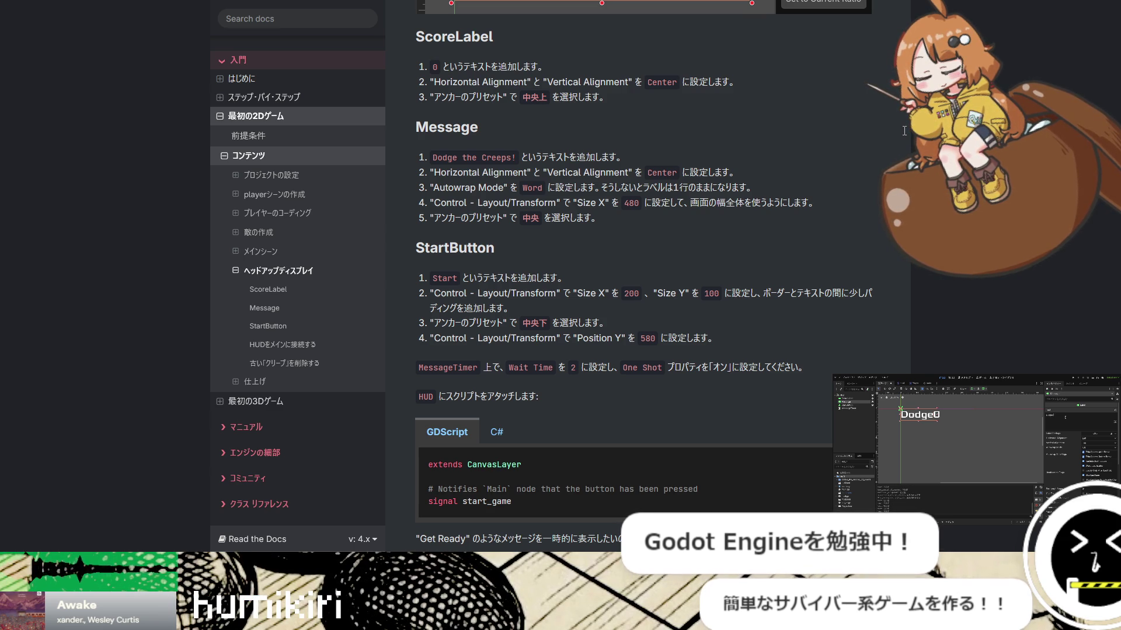
text(the)
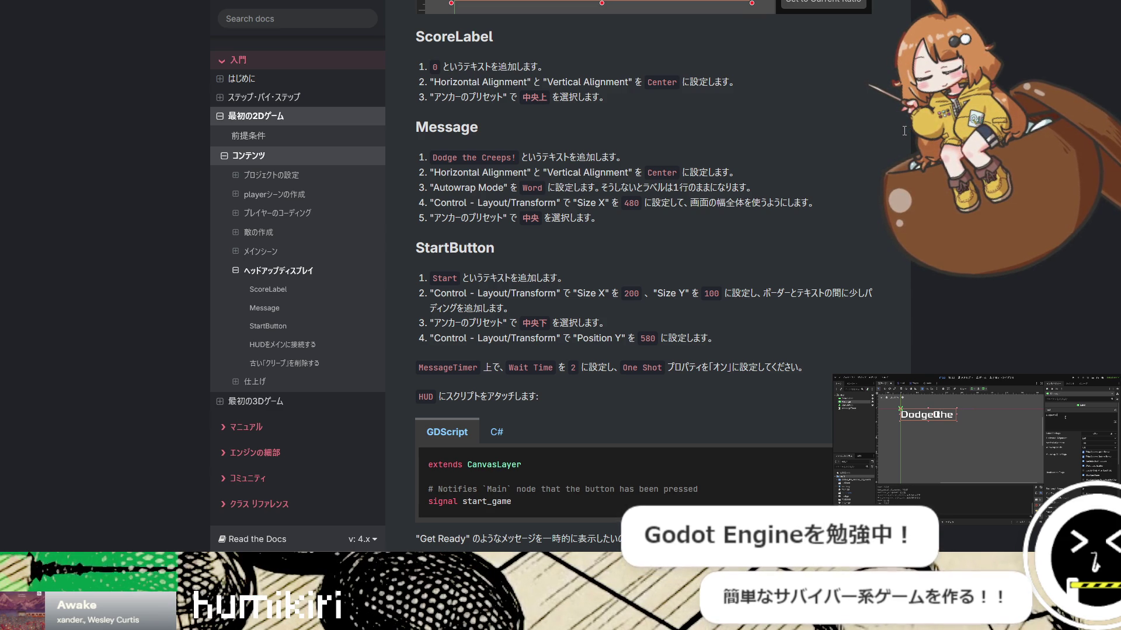
text( C)
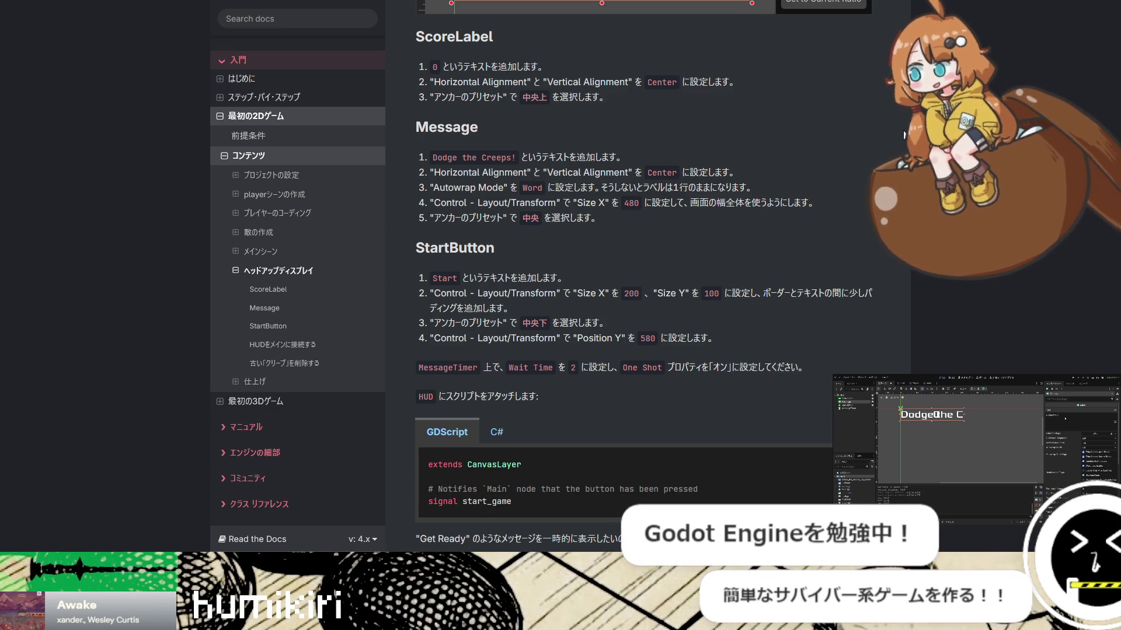
text(reep)
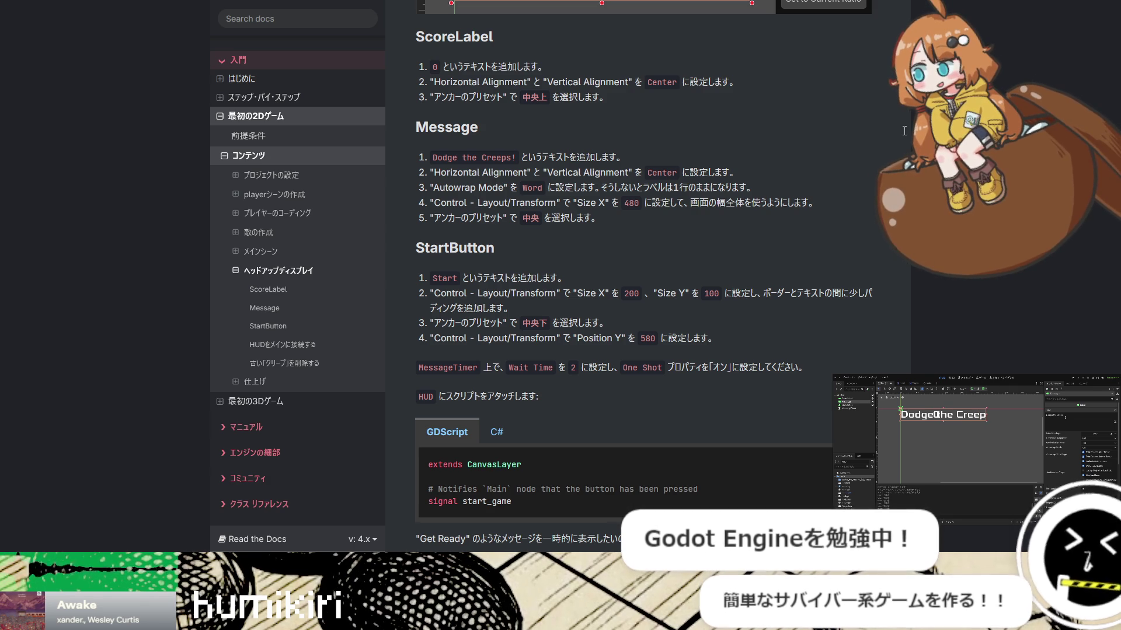
text(s!)
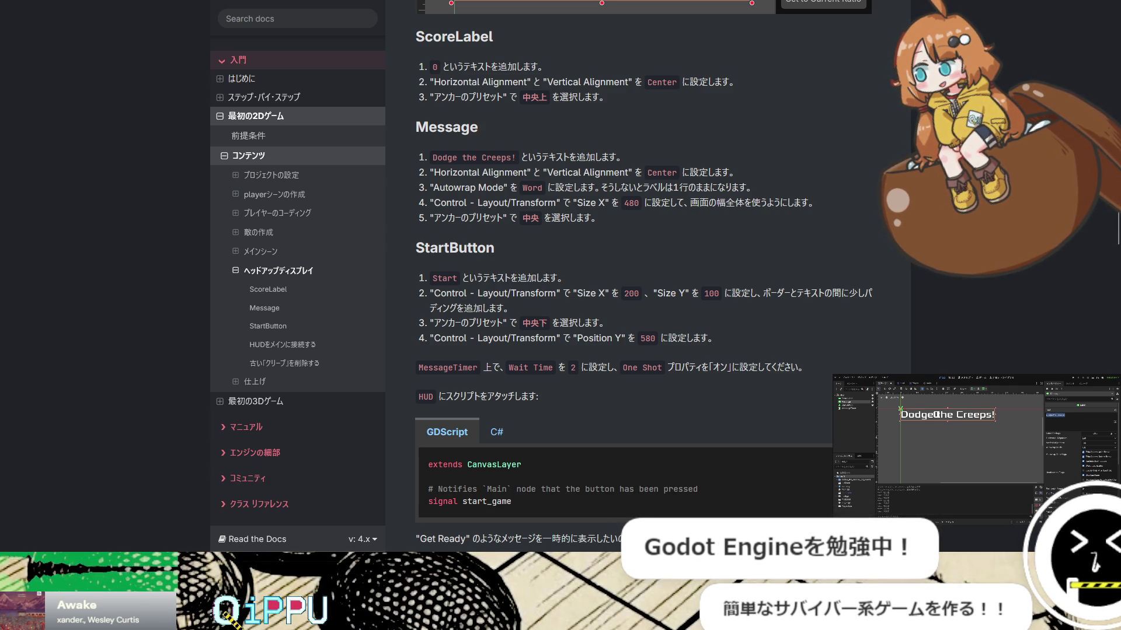
Search the web for 'Dodge the Creeps!' in a new browser tab
key(ctrl+t)
text(Dodge the Creeps!)
key(Return)
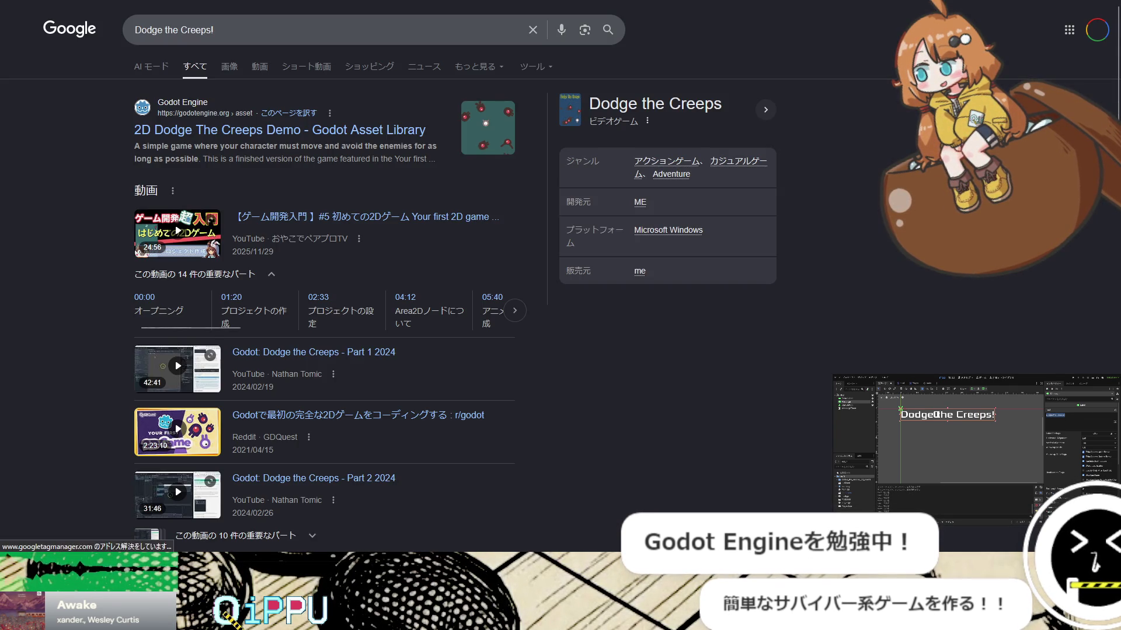
Rerun the Dodge the Creeps search without the trailing exclamation mark
click(321, 35)
key(BackSpace)
key(Return)
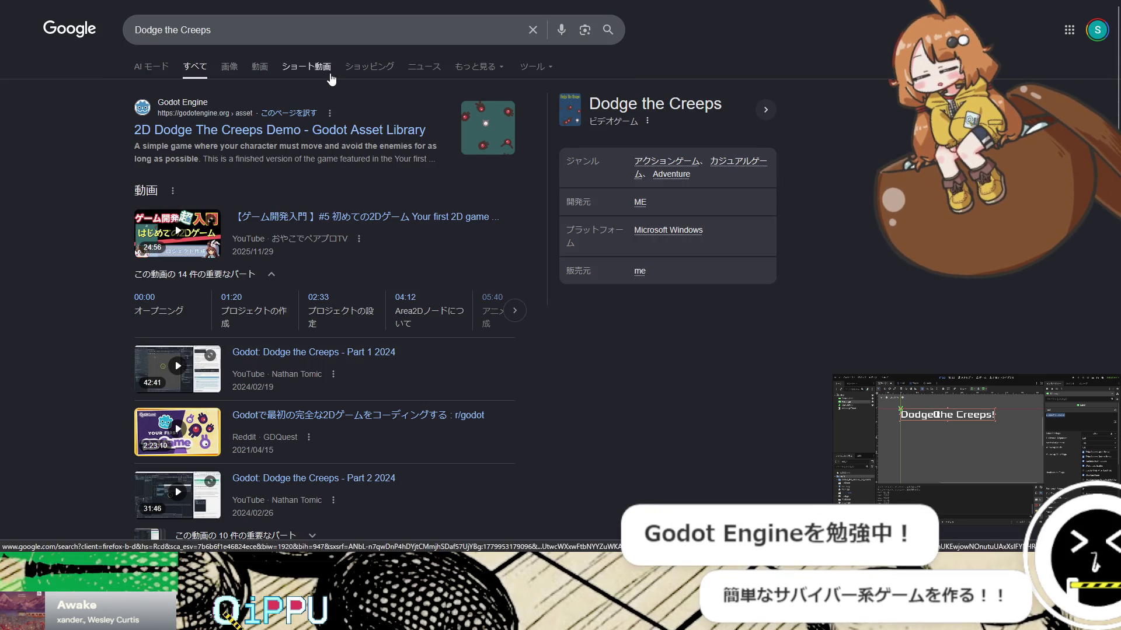
scroll(408, 145, down, 6)
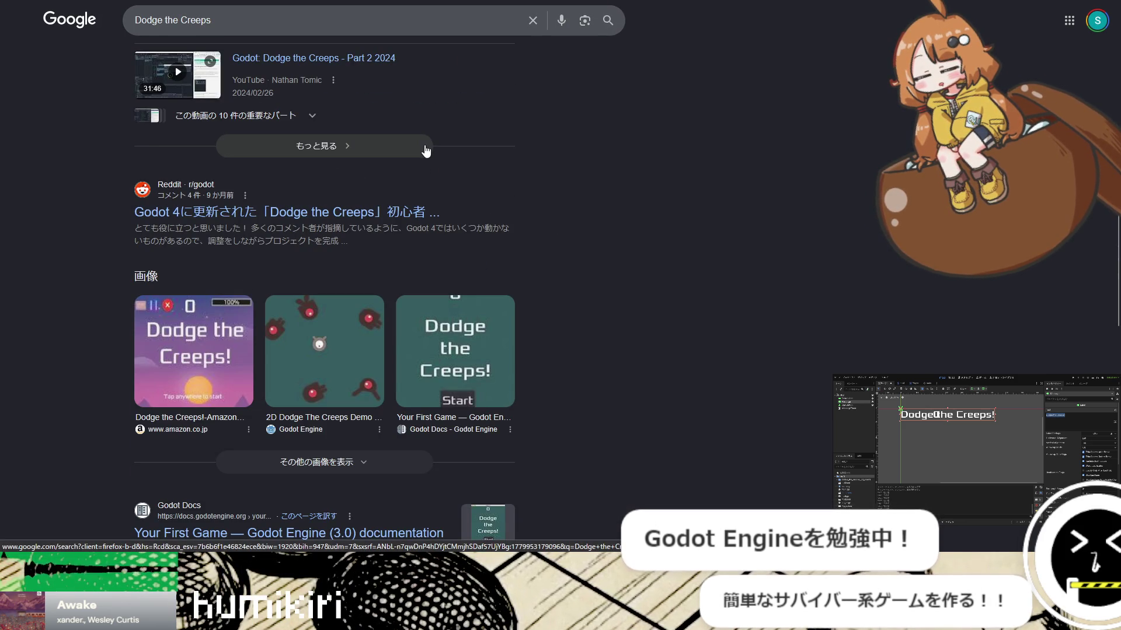
scroll(385, 165, up, 6)
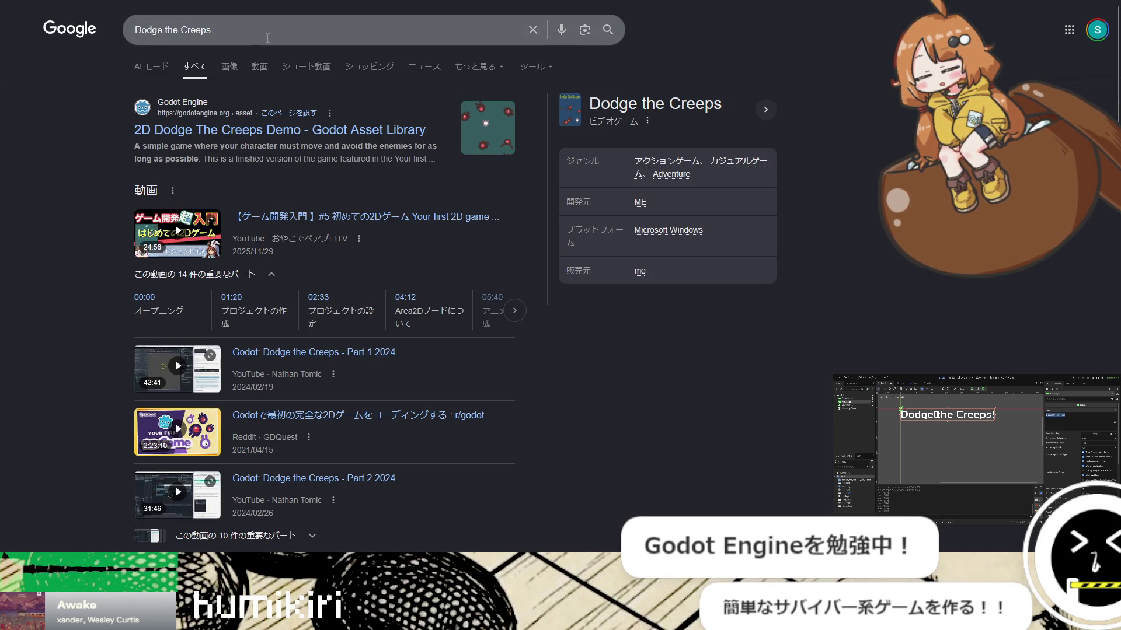
Clear the Google search query and return to the Godot docs HUD page
click(171, 20)
key(ctrl+a)
key(BackSpace)
key(ctrl+Tab)
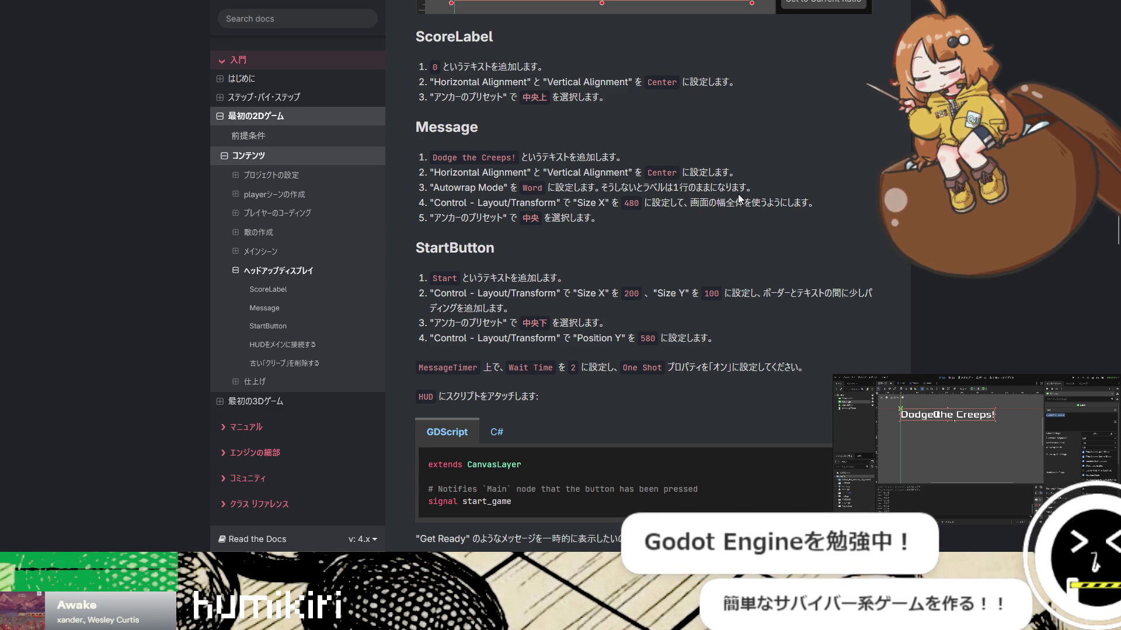
scroll(740, 197, up, 8)
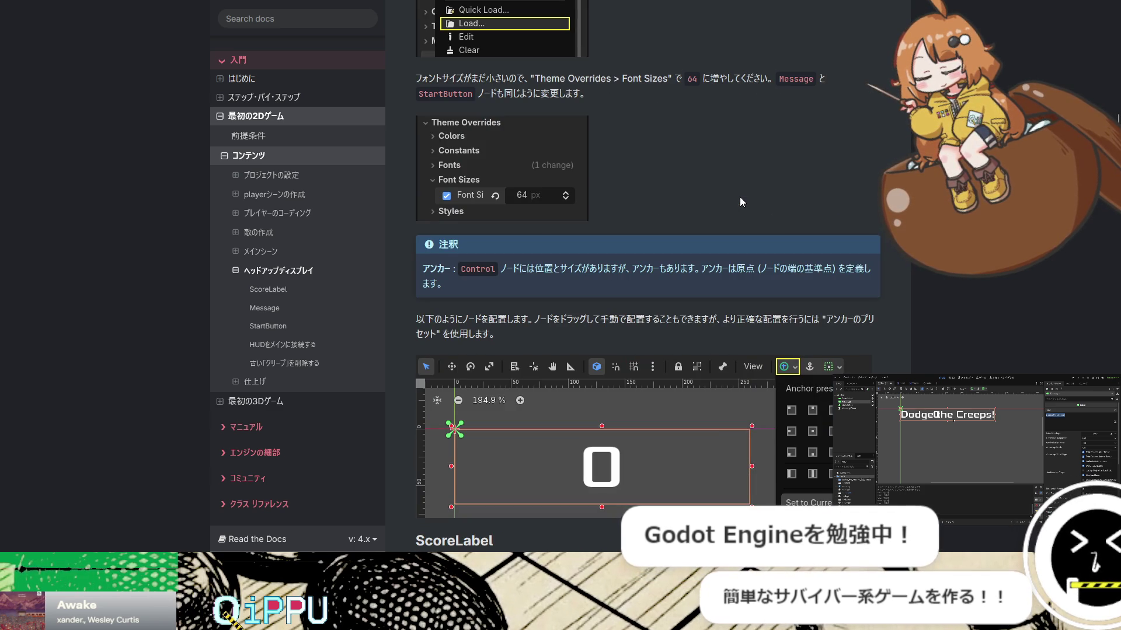
scroll(740, 198, up, 2)
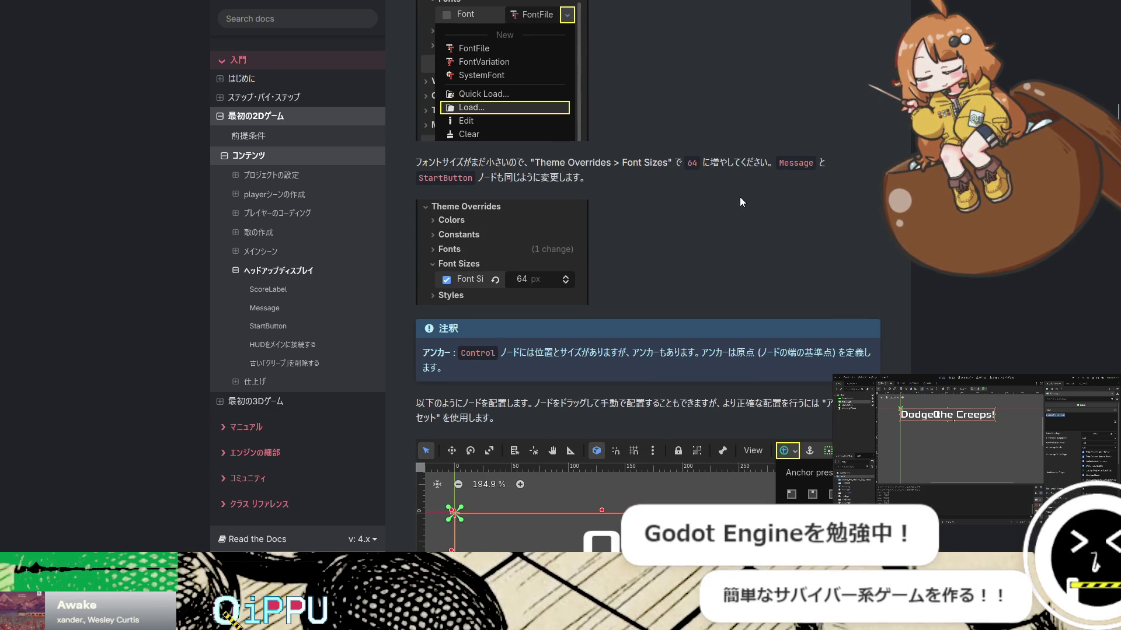
scroll(740, 197, up, 4)
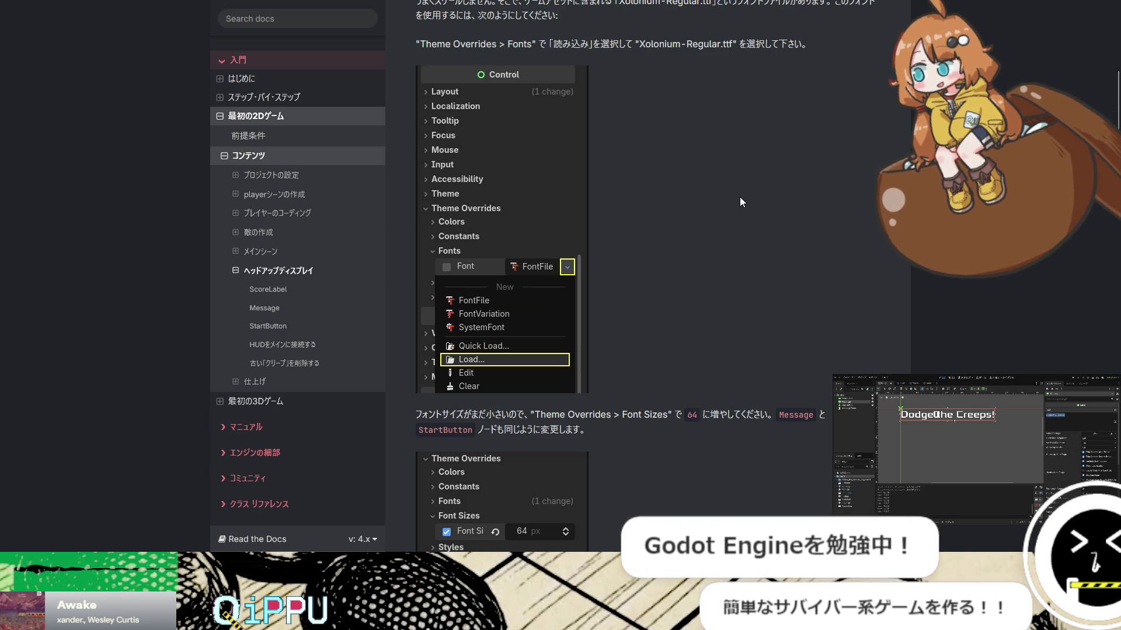
scroll(740, 200, down, 4)
scroll(740, 203, down, 4)
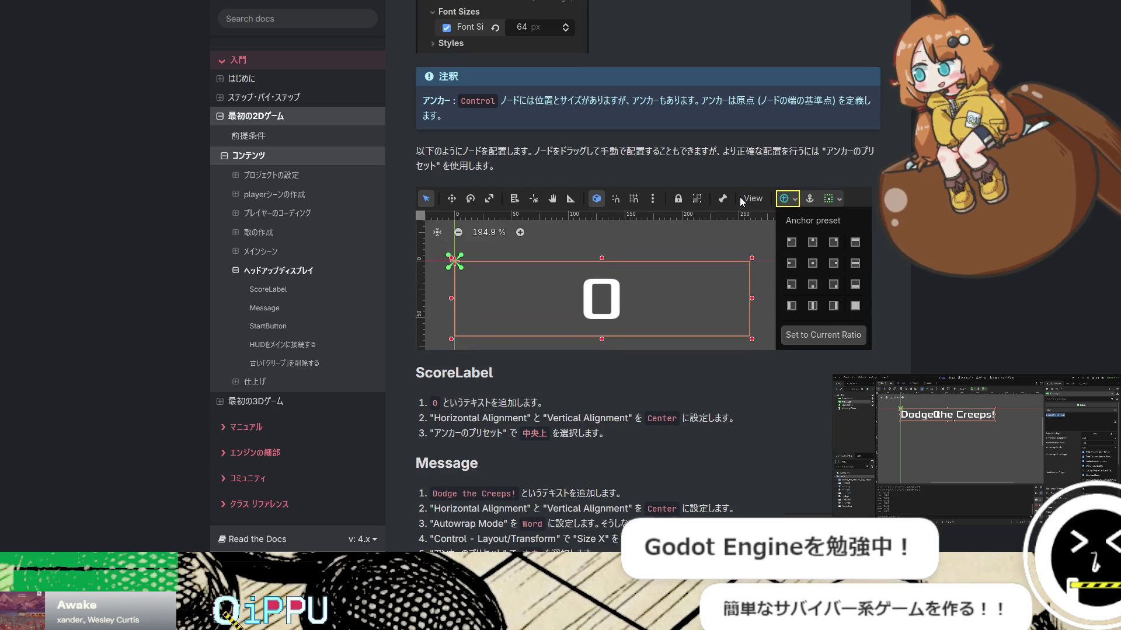
scroll(740, 197, down, 4)
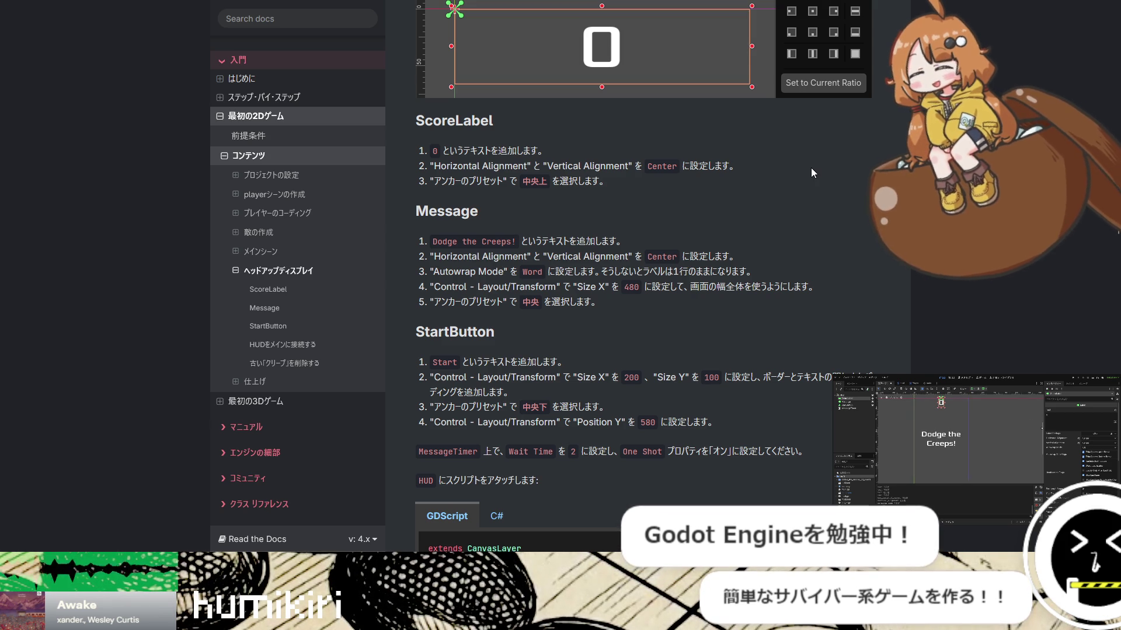
Adjust StartButton's Inspector properties, check its bottom-centre layout, then scroll the docs to the HUD script code
scroll(713, 234, down, 2)
scroll(713, 235, down, 2)
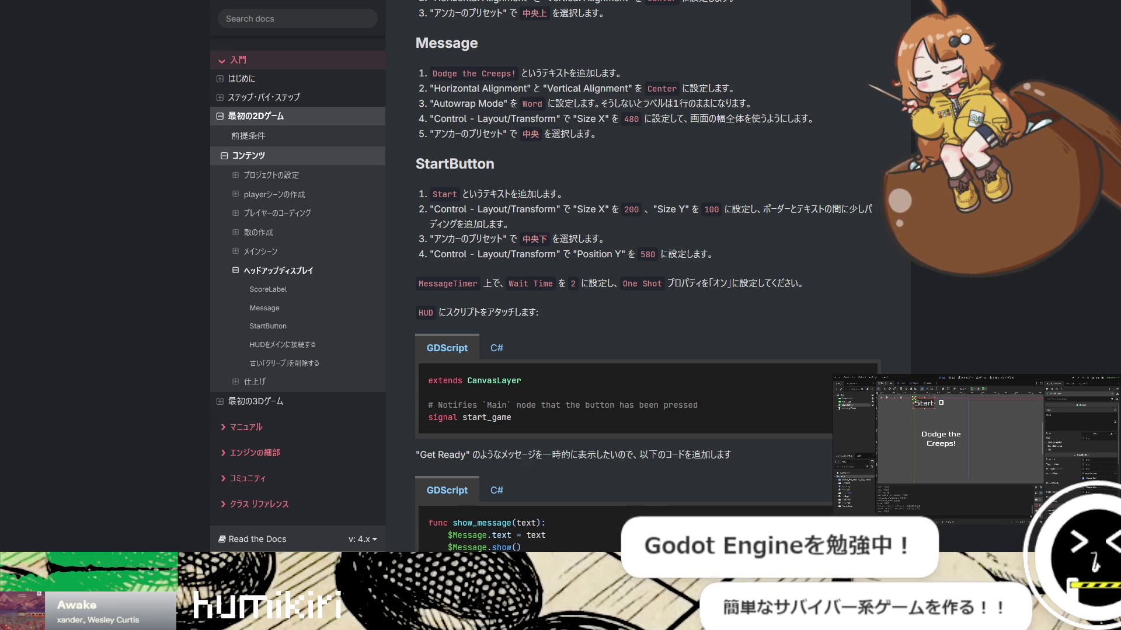
click(1084, 456)
click(1056, 436)
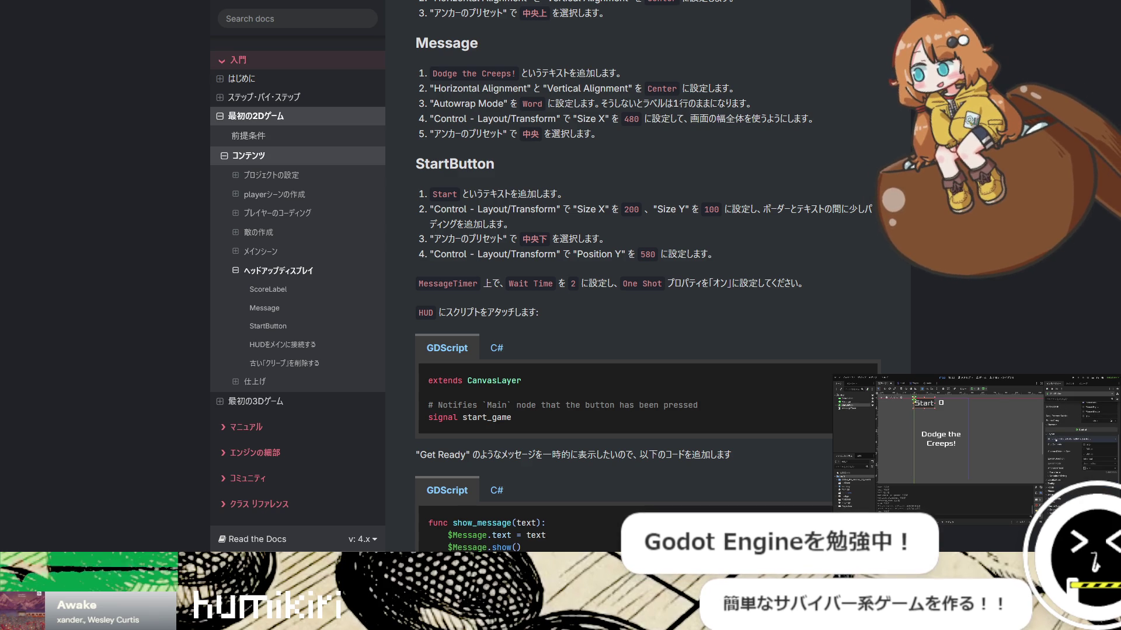
click(1057, 473)
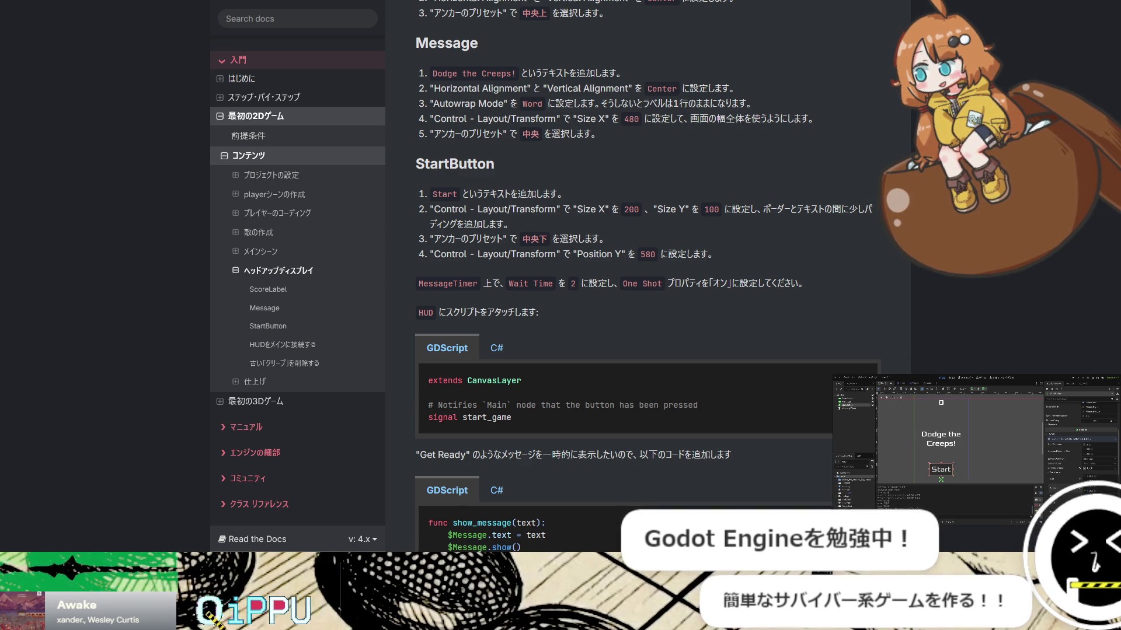
click(981, 478)
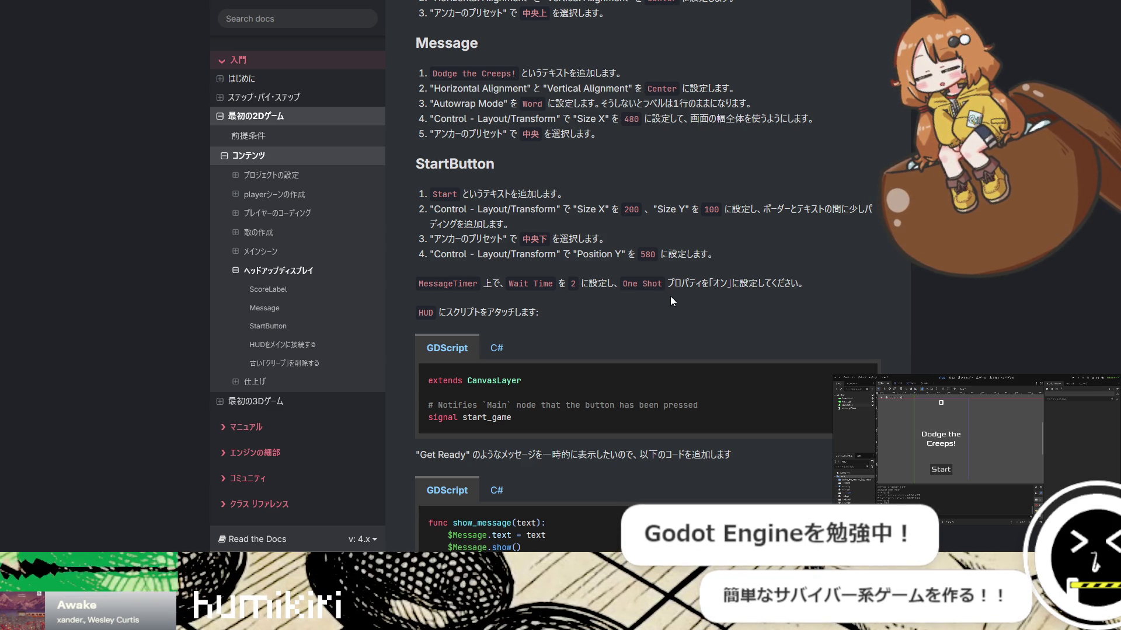
scroll(670, 297, down, 3)
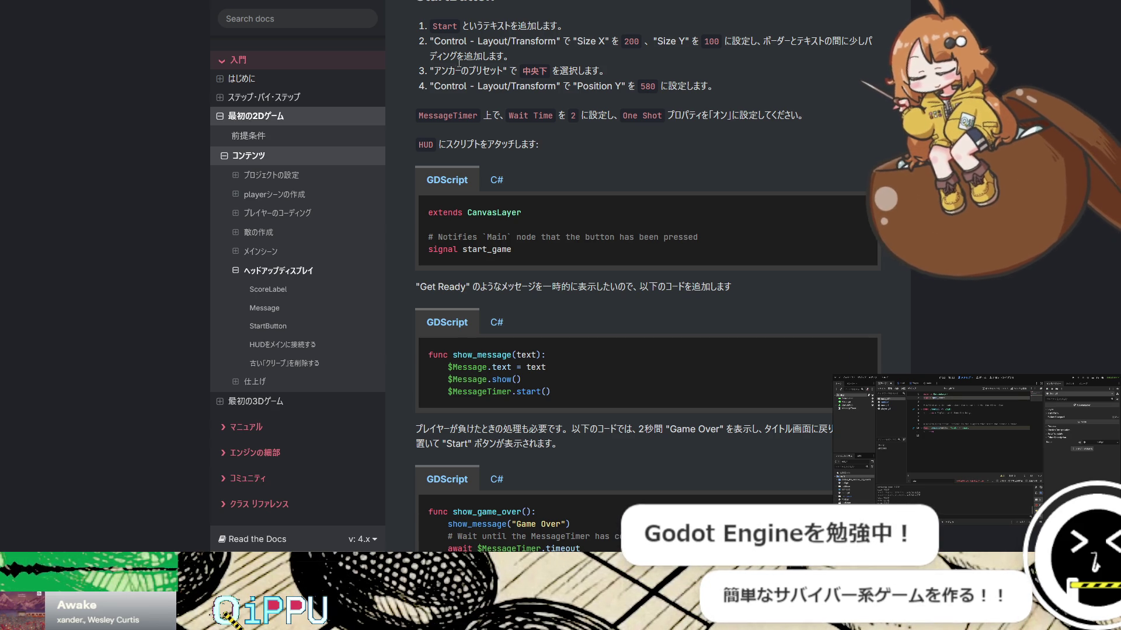
Highlight the Get Ready sentence in the docs and scroll on through the show_game_over code
drag(553, 290, 771, 295)
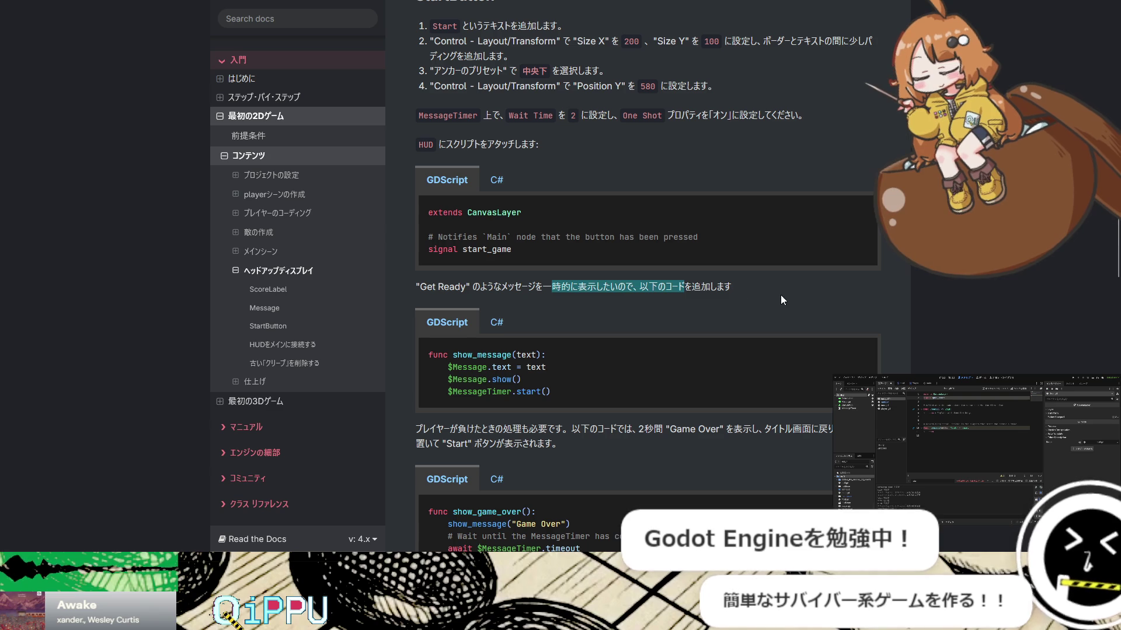
click(583, 289)
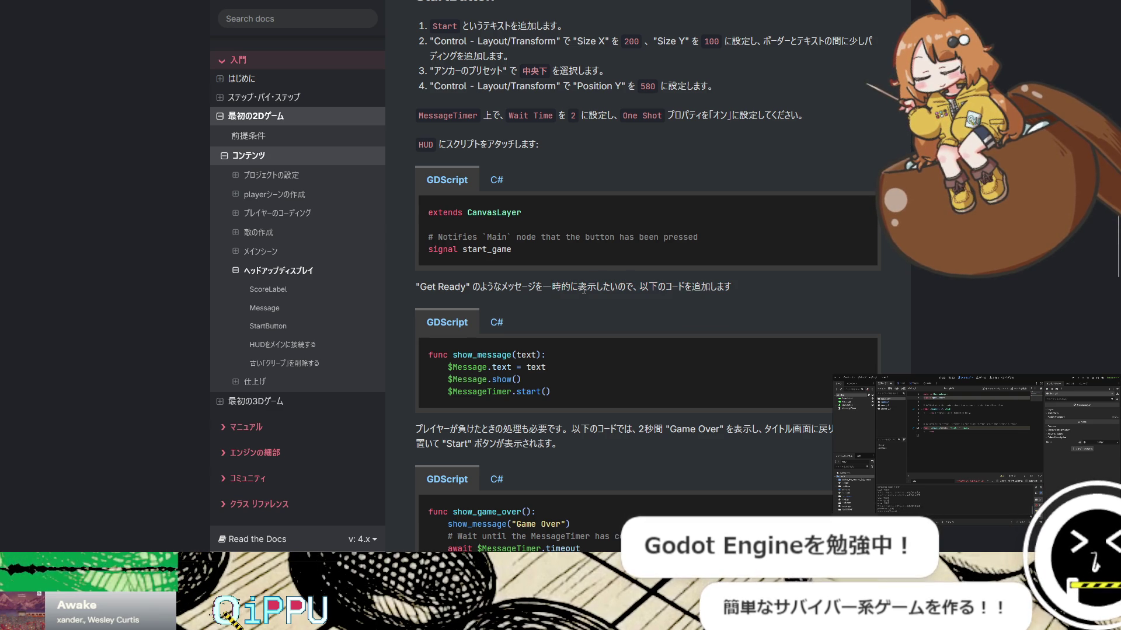
scroll(583, 281, down, 4)
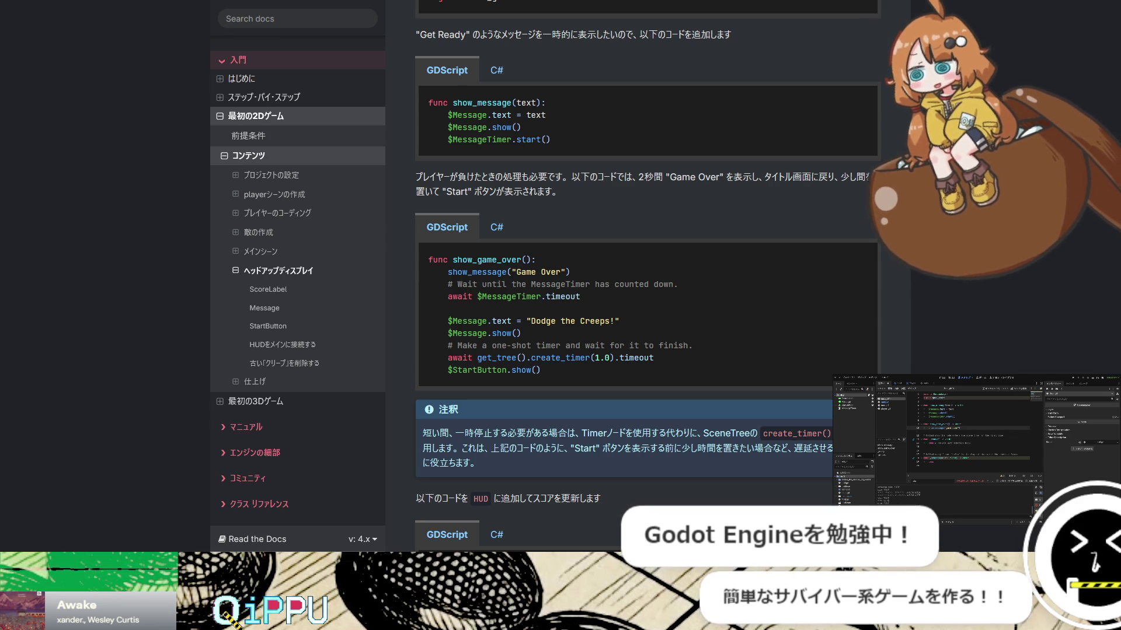
key(Tab)
click(519, 141)
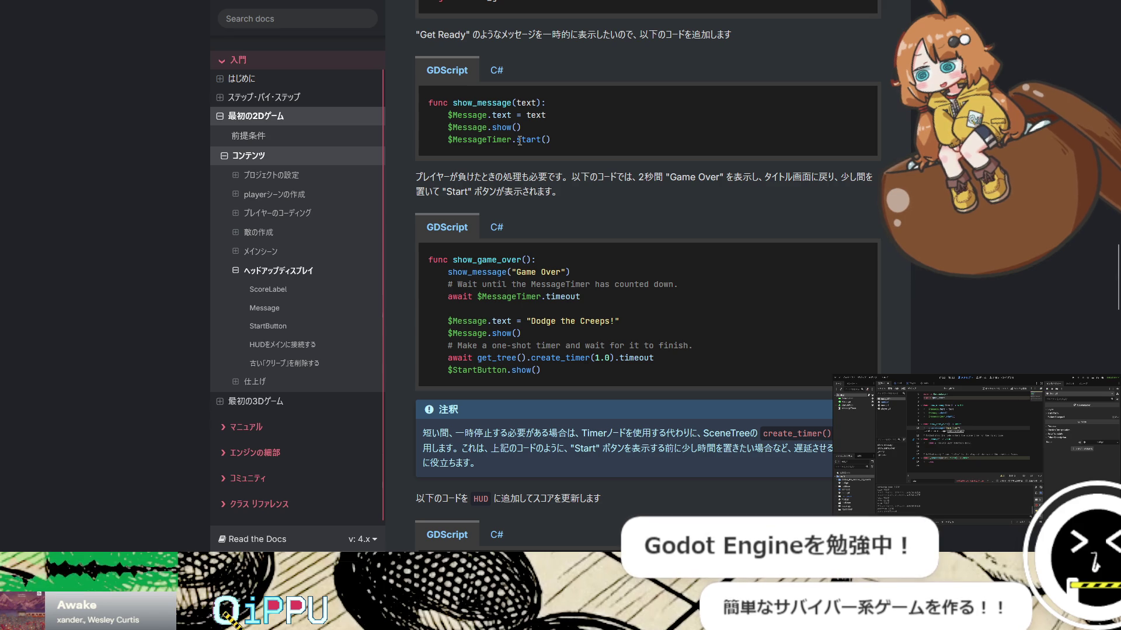
key(Tab)
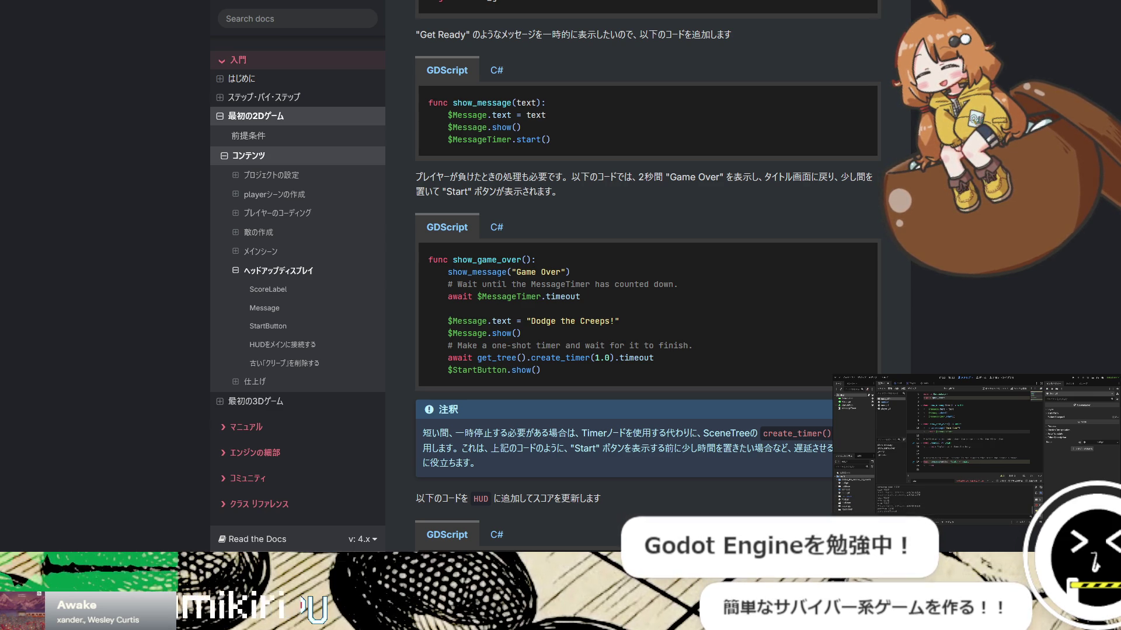
key(Tab)
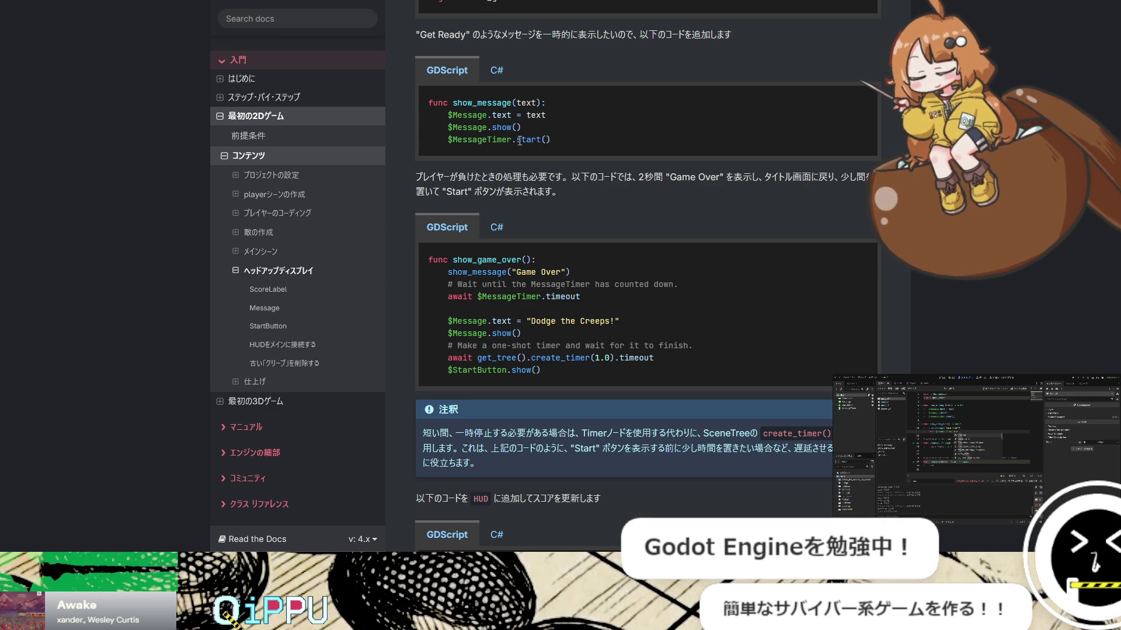
key(alt+Tab)
key(alt+Tab)
key(alt+Tab)
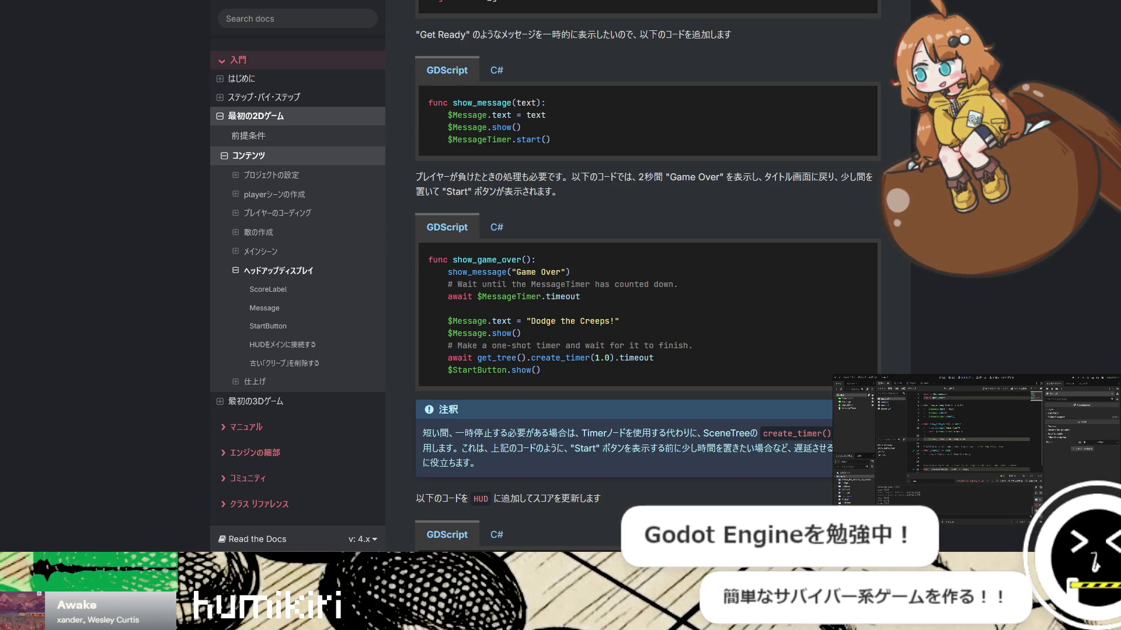
key(Tab)
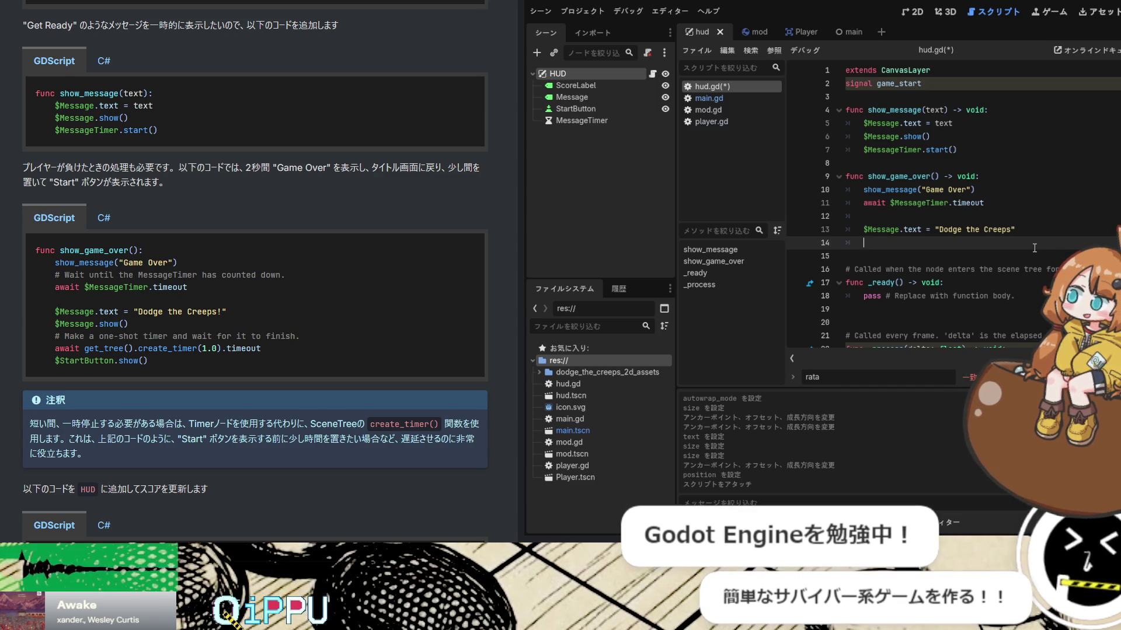
Append '!' to the Dodge the Creeps message and add a $Message.show() line
click(54, 218)
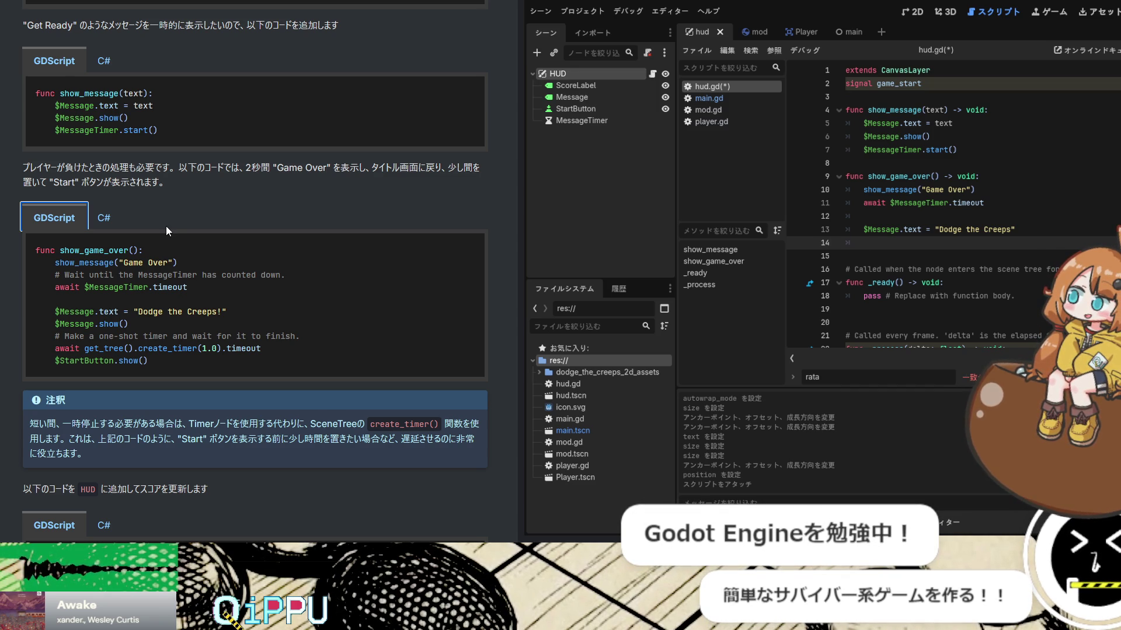
click(1033, 248)
click(1010, 235)
text(!)
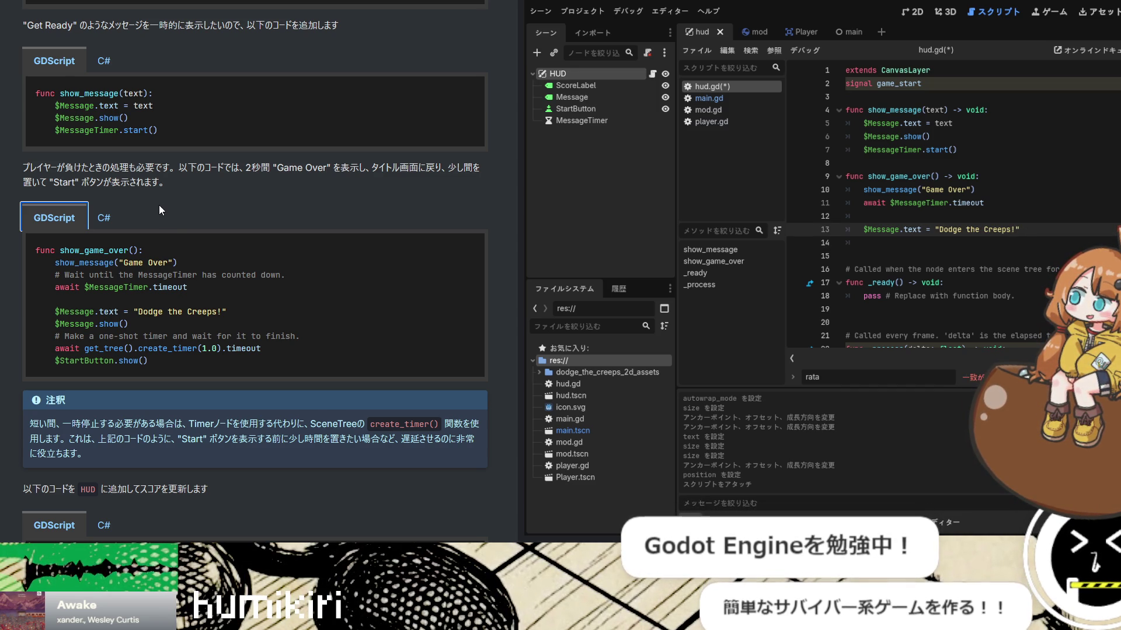
click(1026, 229)
key(Return)
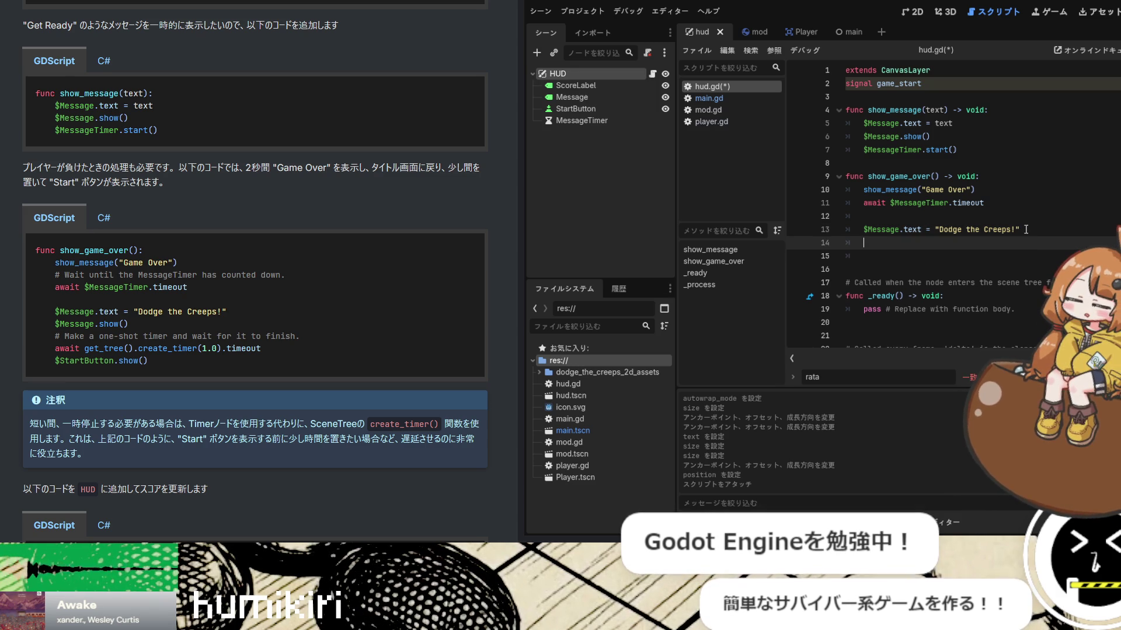
text($Me)
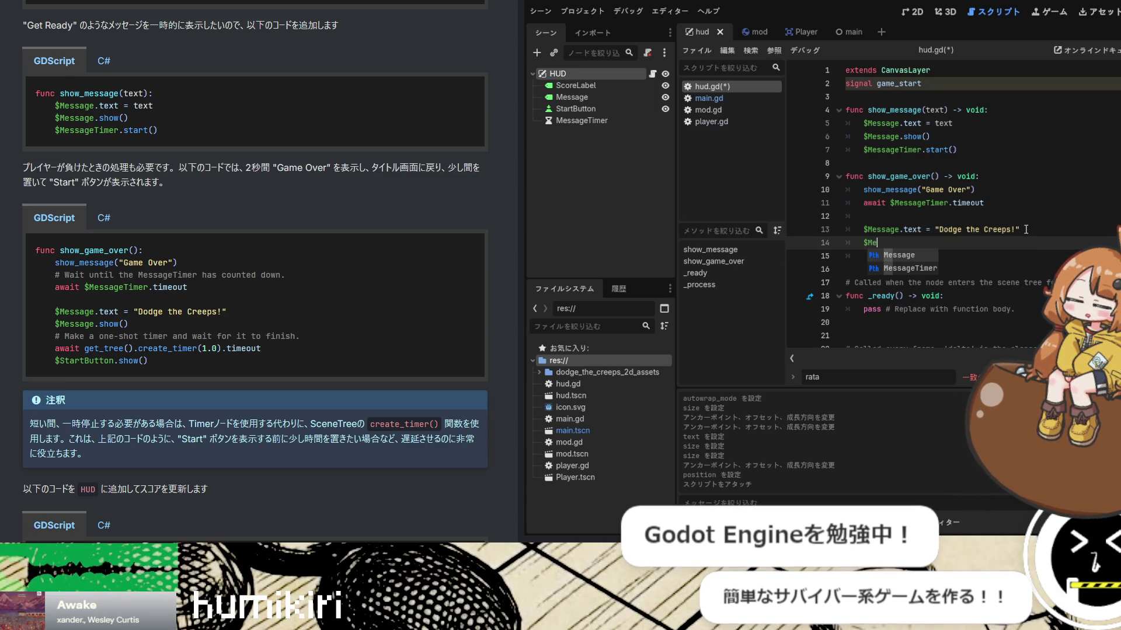
text(ssage.show)
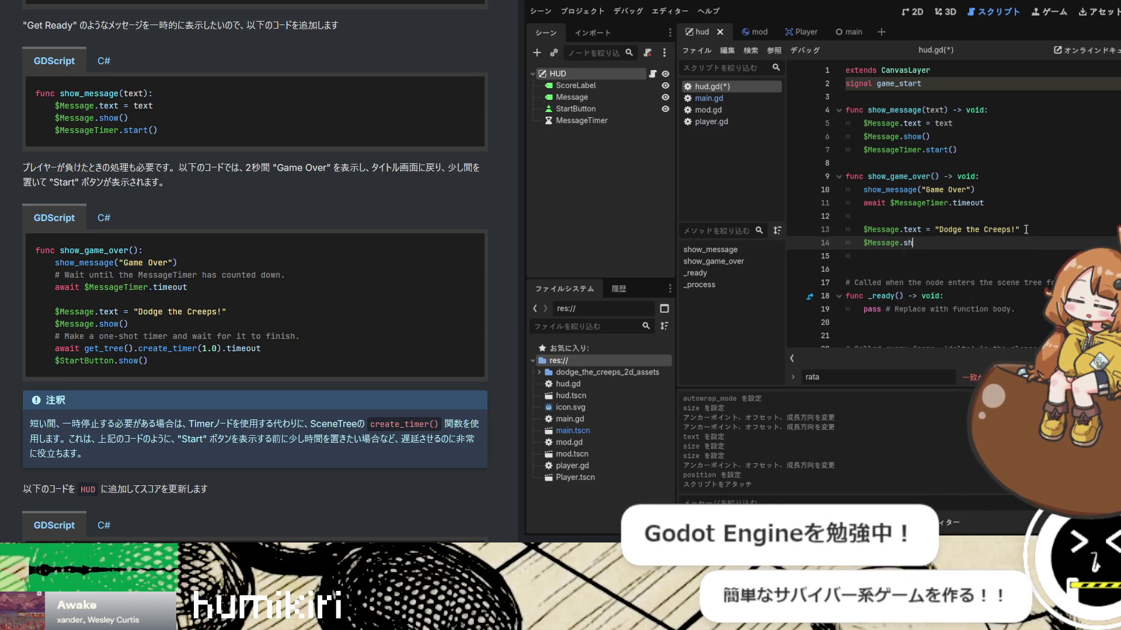
key(Return)
key(Return)
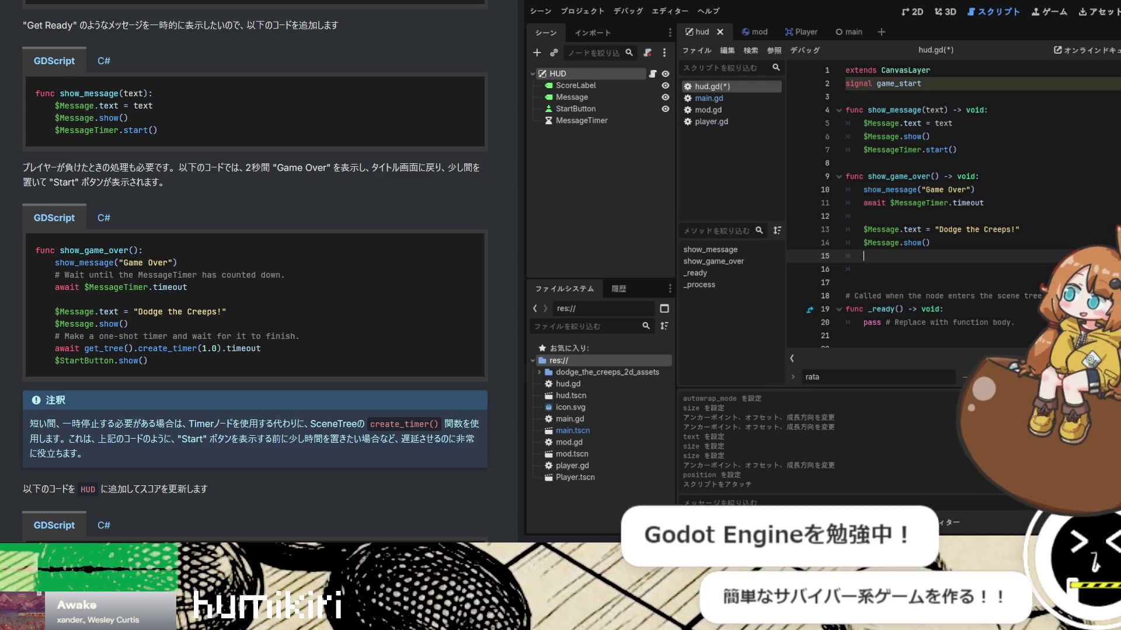
Add await get_tree().create_timer(1.0).timeout to show_game_over
click(107, 221)
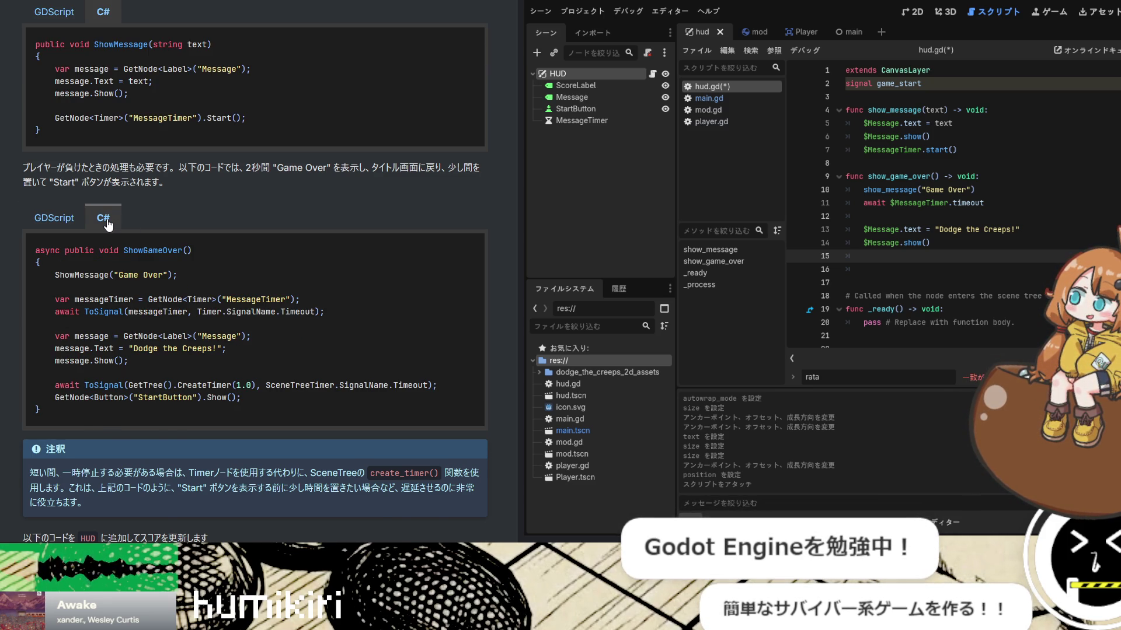
click(67, 225)
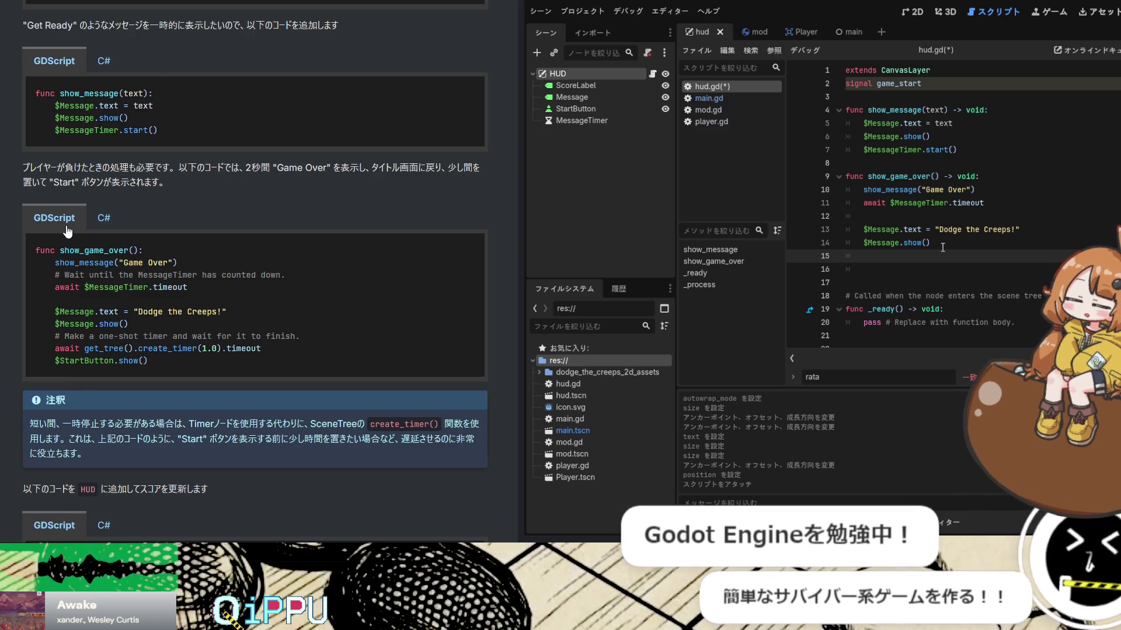
text(await)
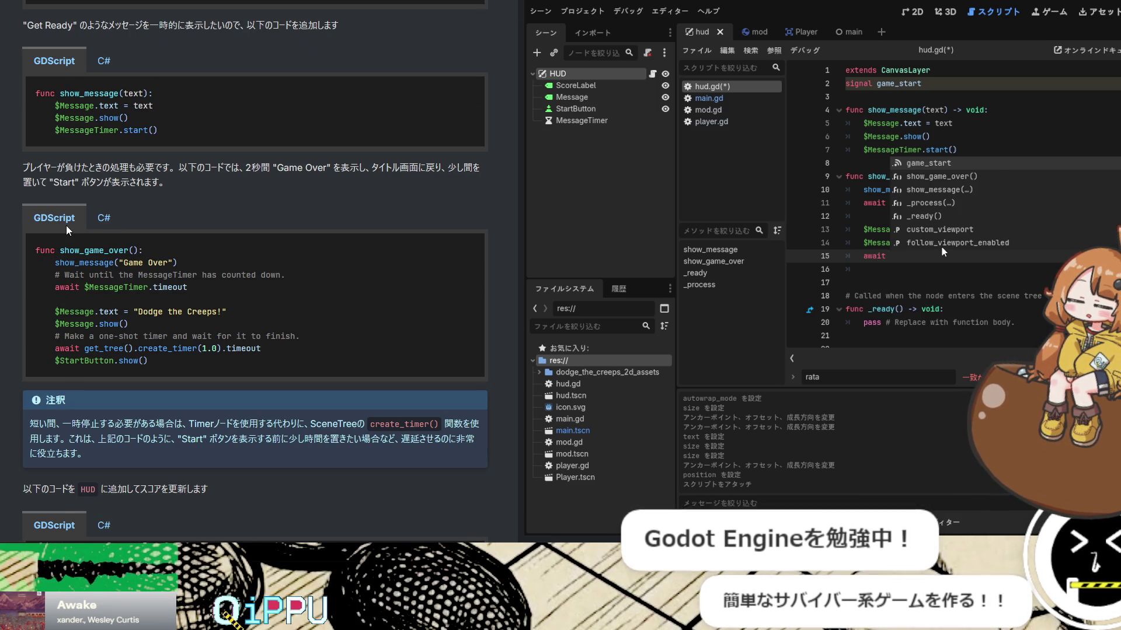
text( get_tr)
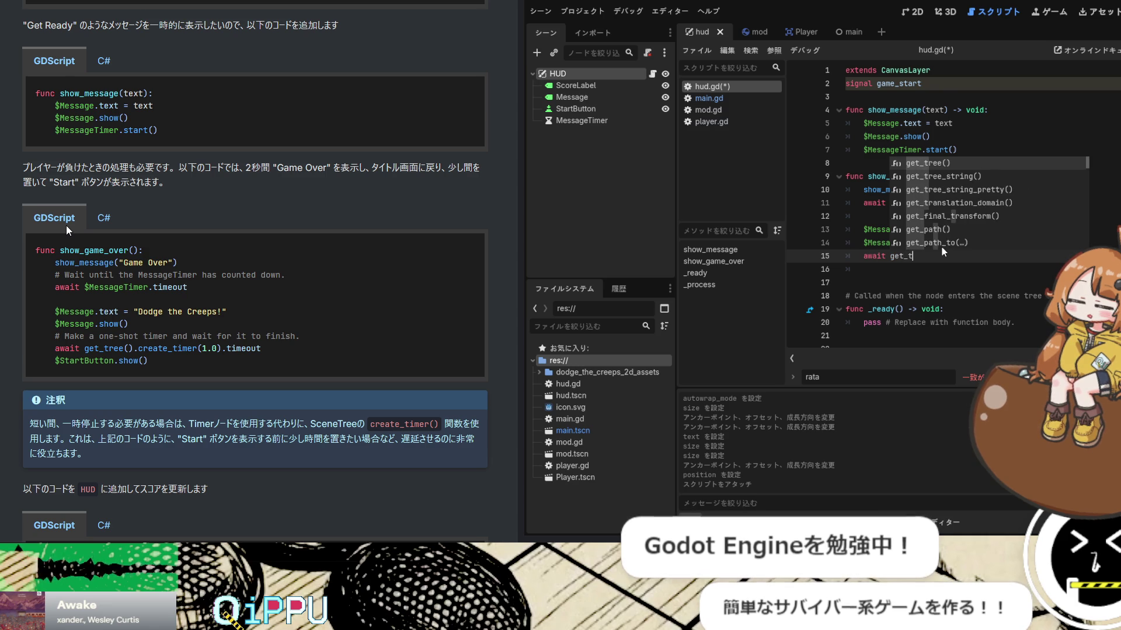
key(BackSpace)
text(hre)
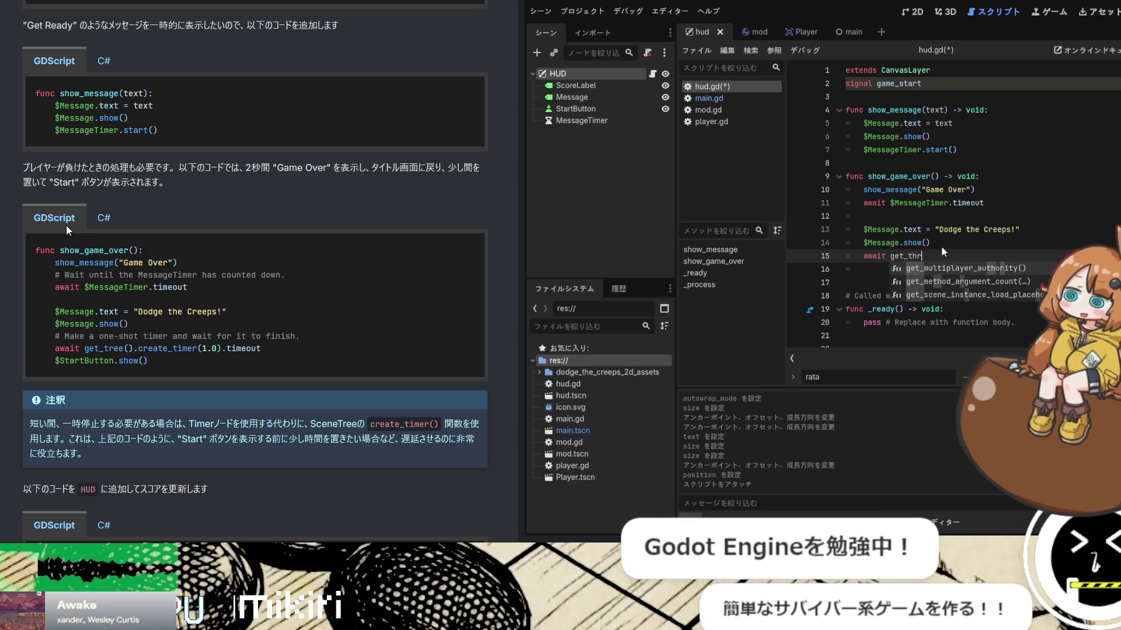
key(BackSpace)
key(BackSpace)
key(BackSpace)
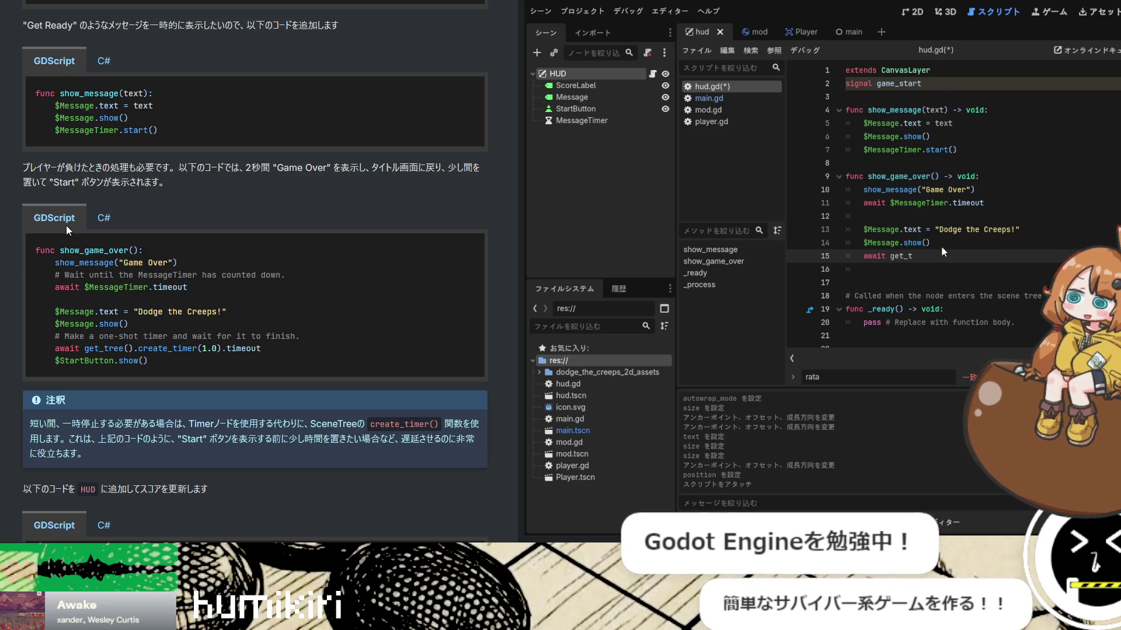
text(ree)
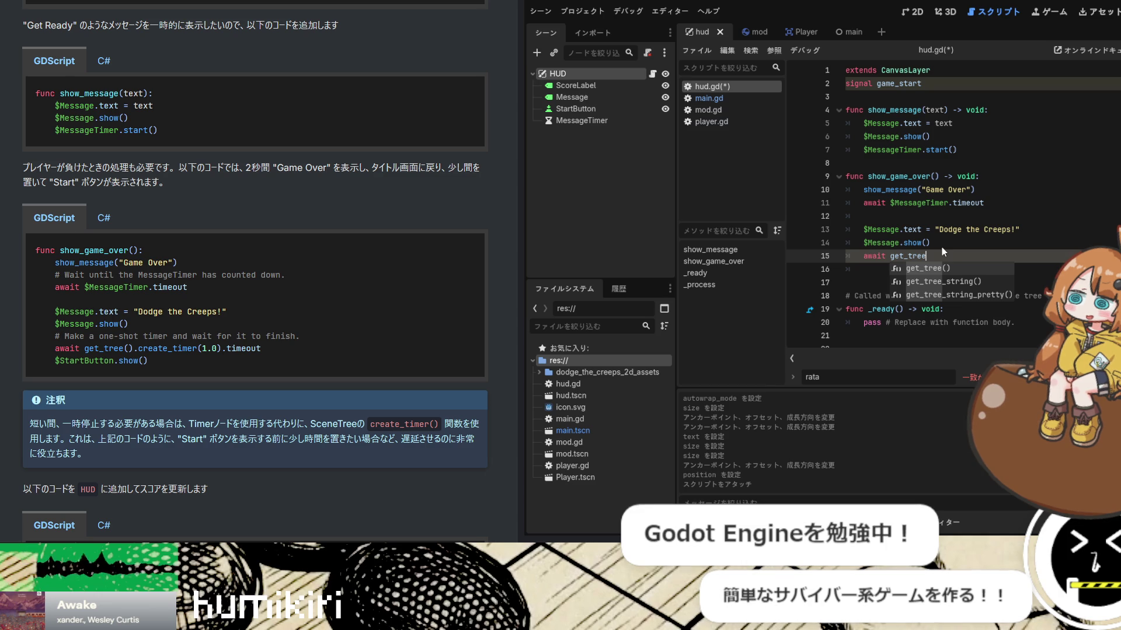
key(Return)
text(.c)
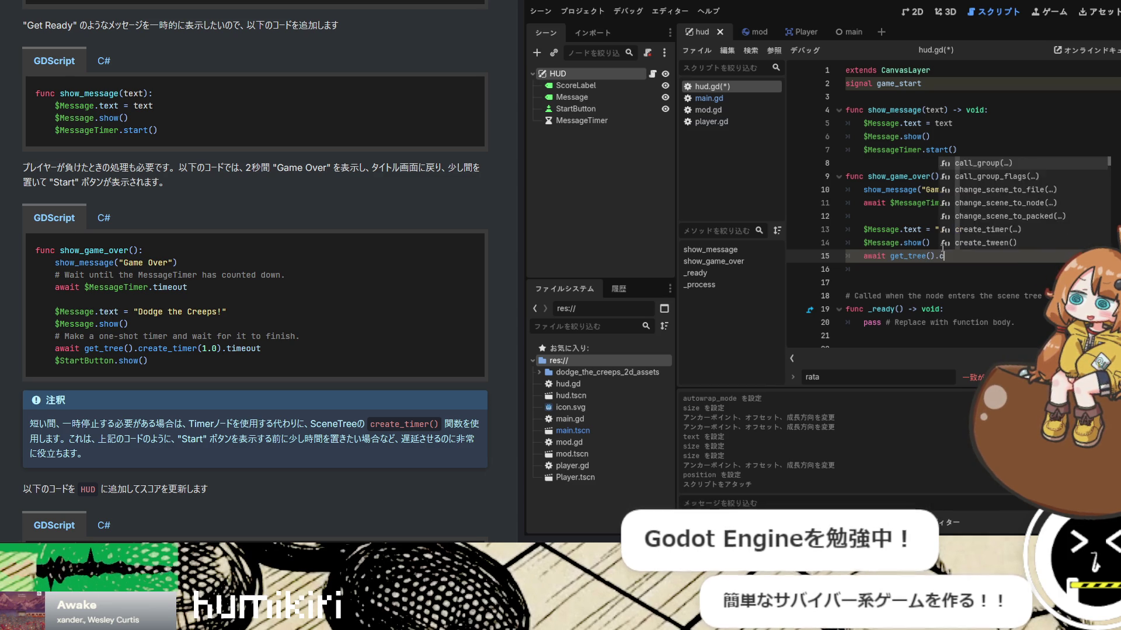
text(reate)
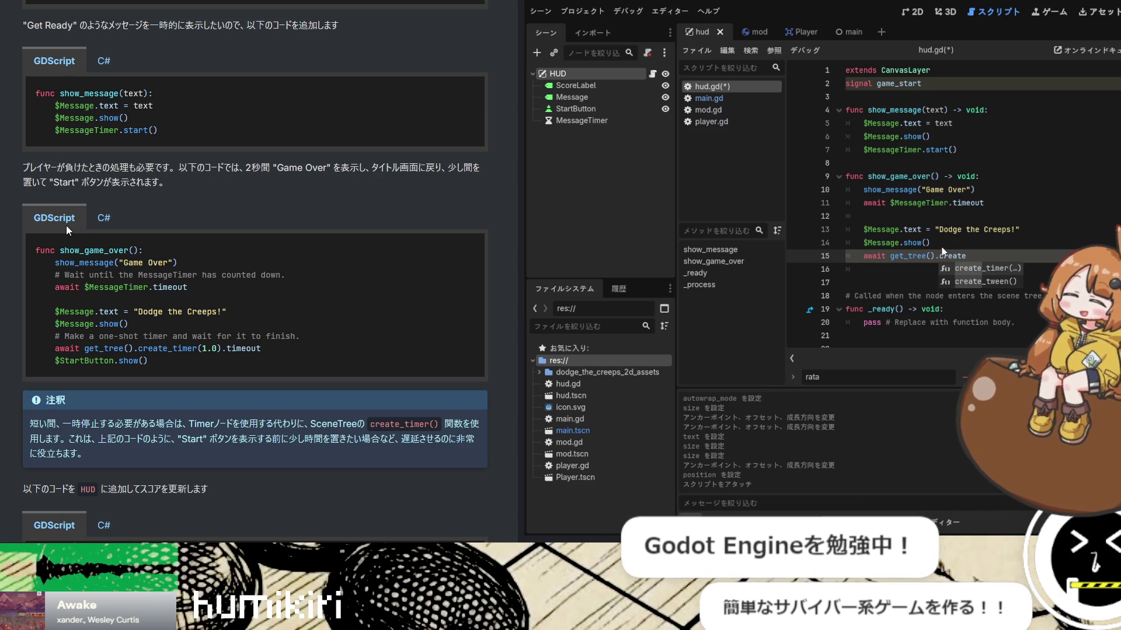
text(_timer)
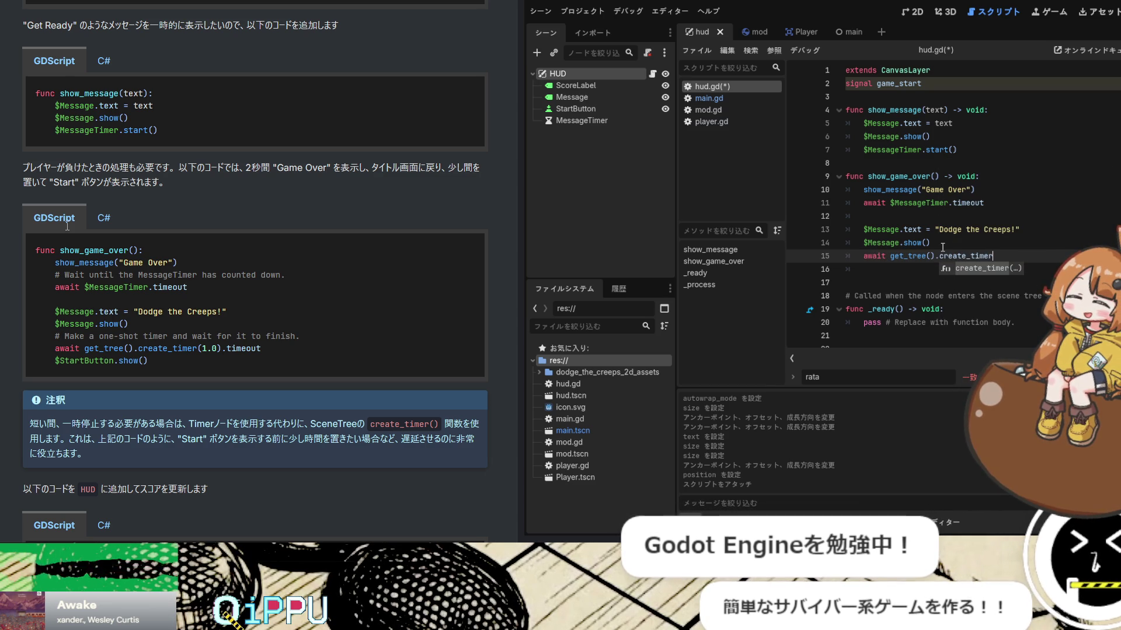
key(Return)
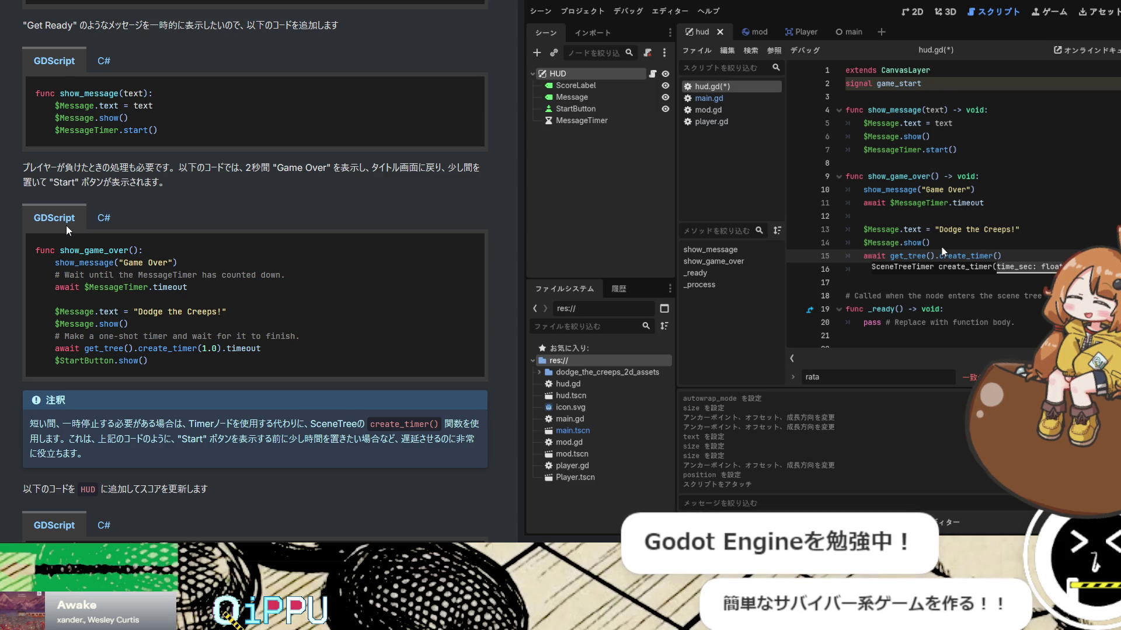
text(1.0).)
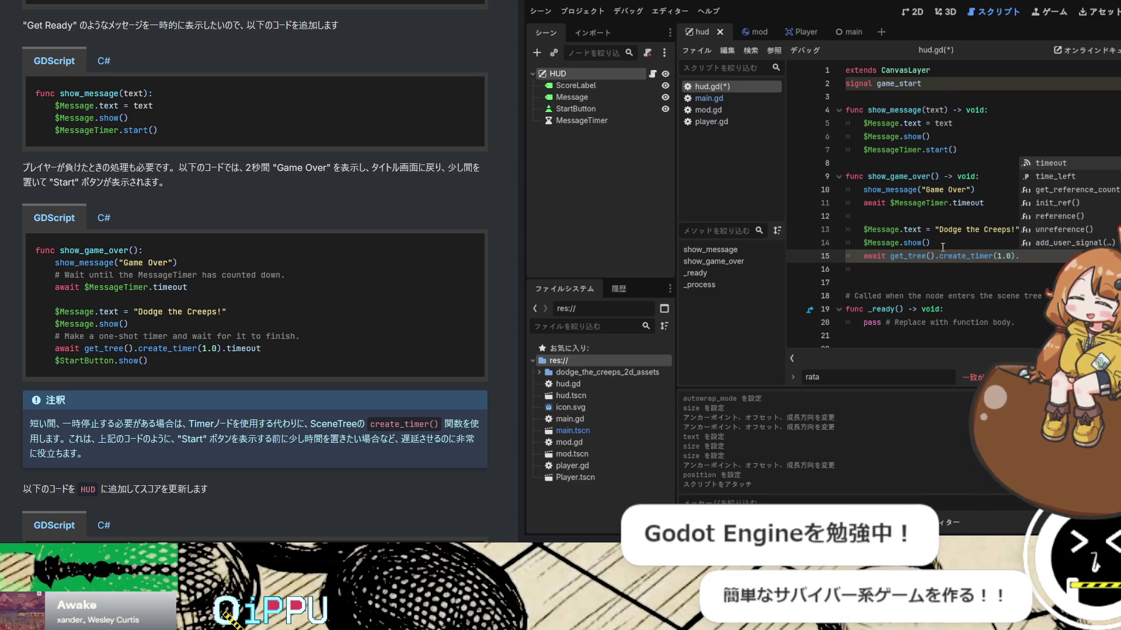
text(timeout)
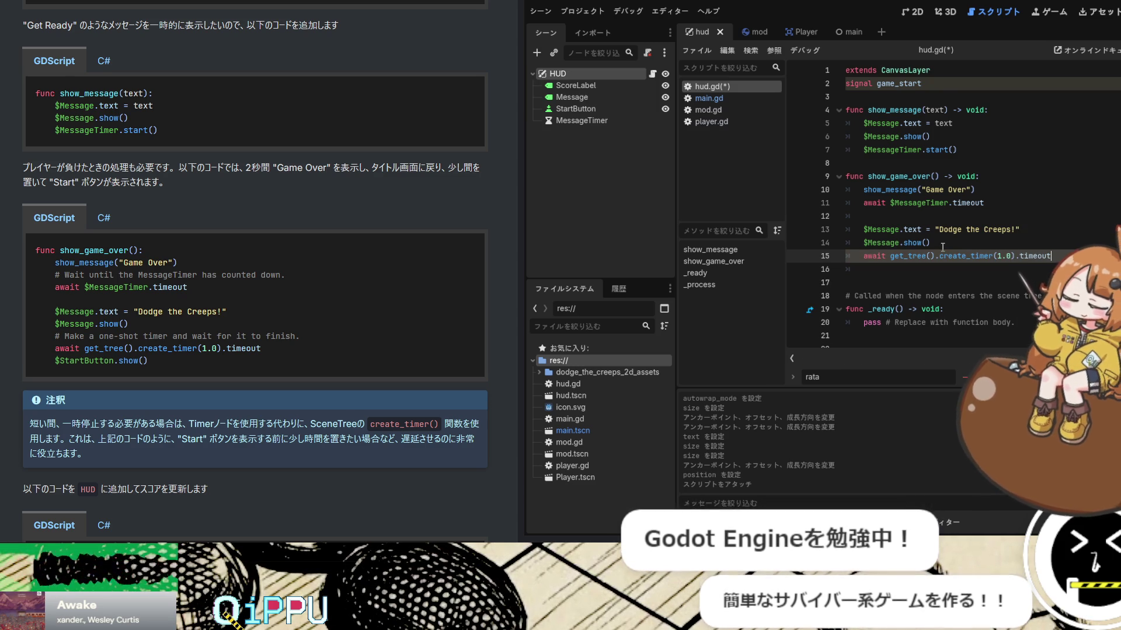
key(Return)
key(Return)
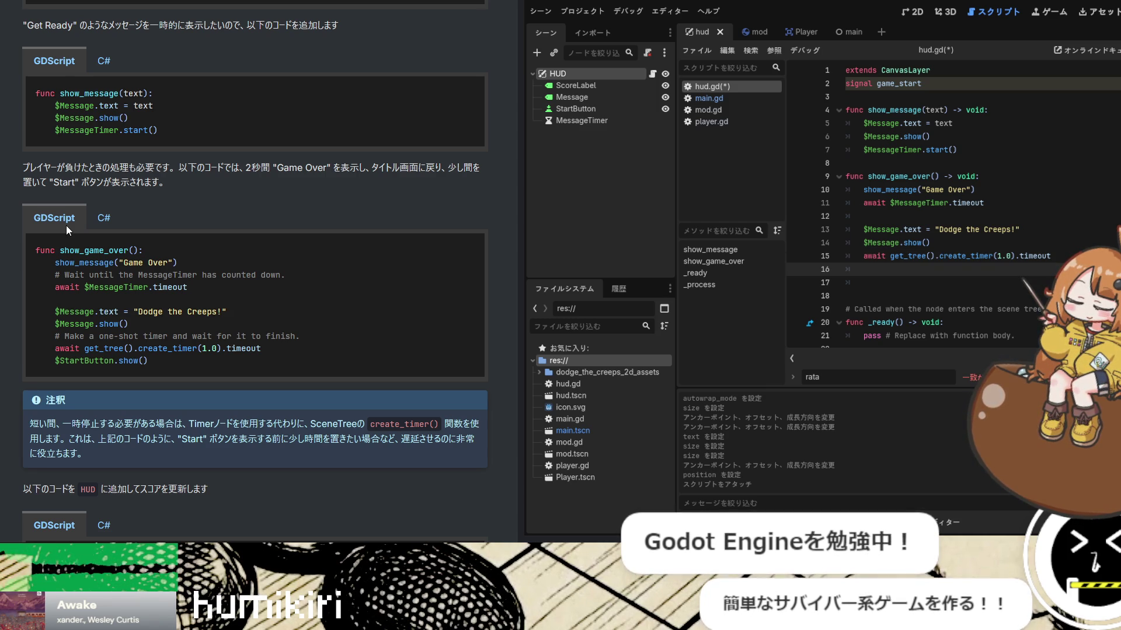
Add $StartButtion.show(), tidy the trailing blank lines, and save hud.gd
text($)
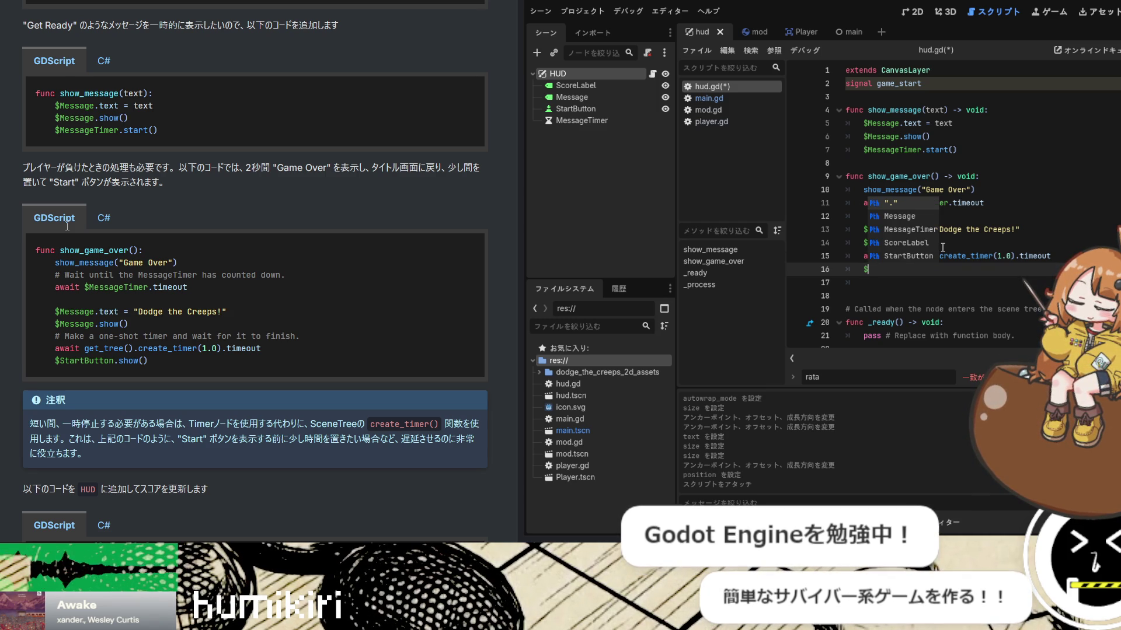
text(Start)
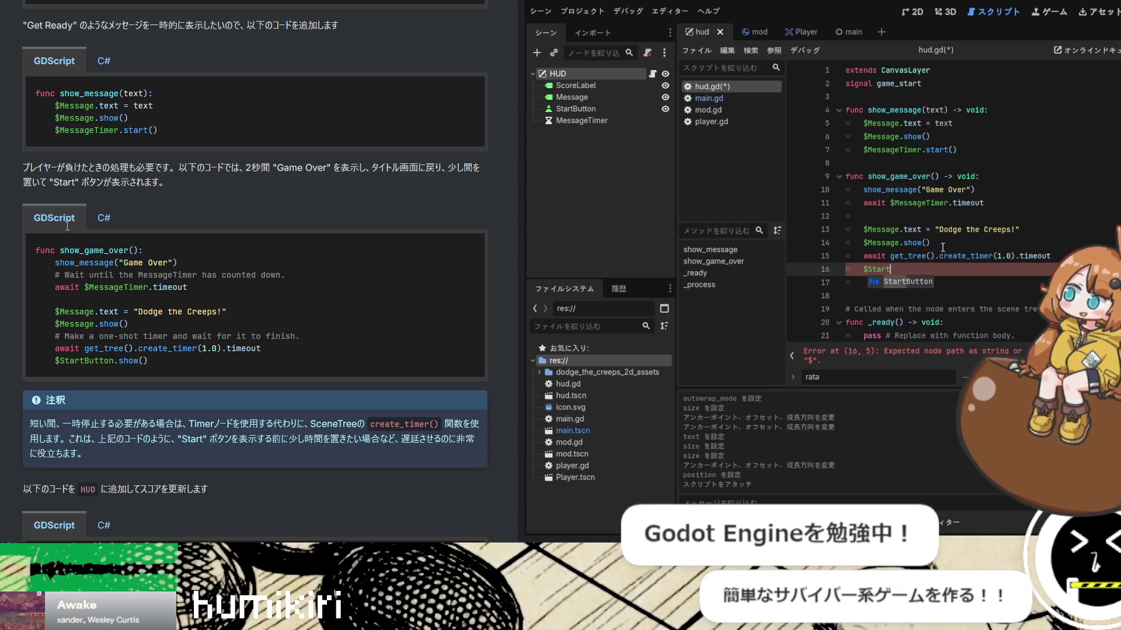
text(Buttion.show())
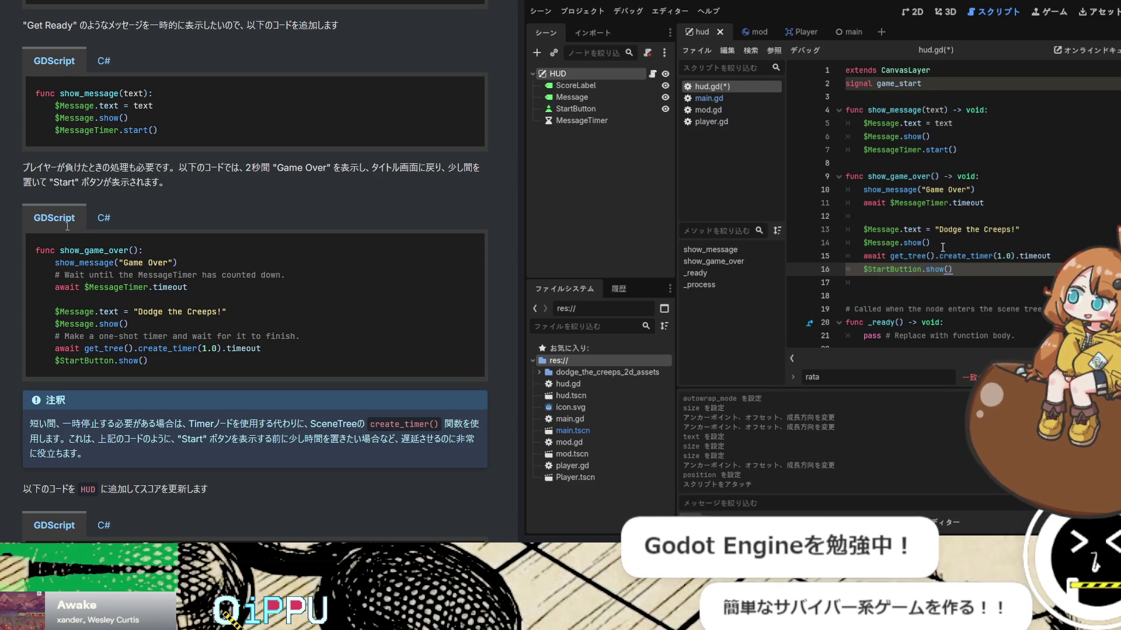
key(Return)
key(Down)
key(Delete)
key(Delete)
key(Delete)
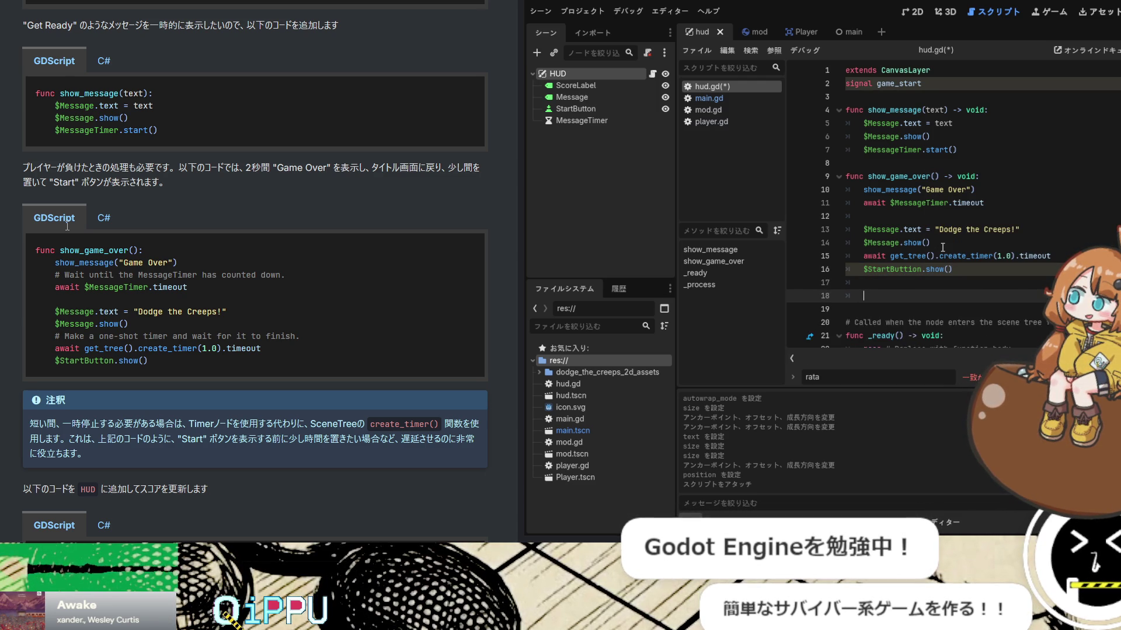
key(ctrl+z)
key(BackSpace)
key(BackSpace)
key(BackSpace)
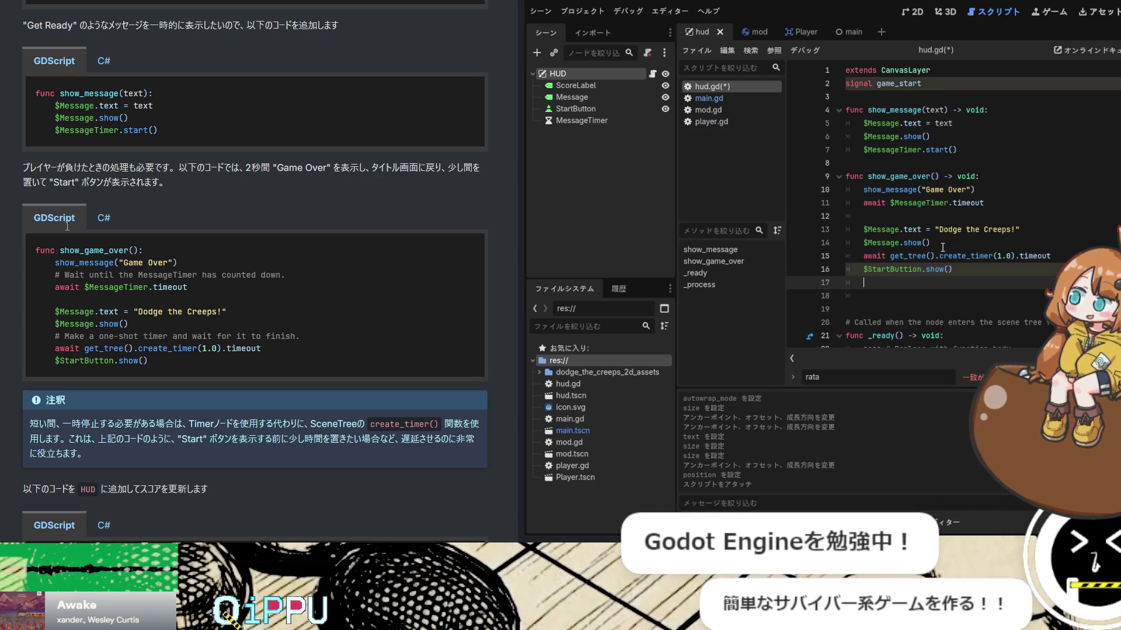
key(Delete)
key(ctrl+s)
Delete the empty line 12 and check each show_game_over line against the tutorial
click(964, 220)
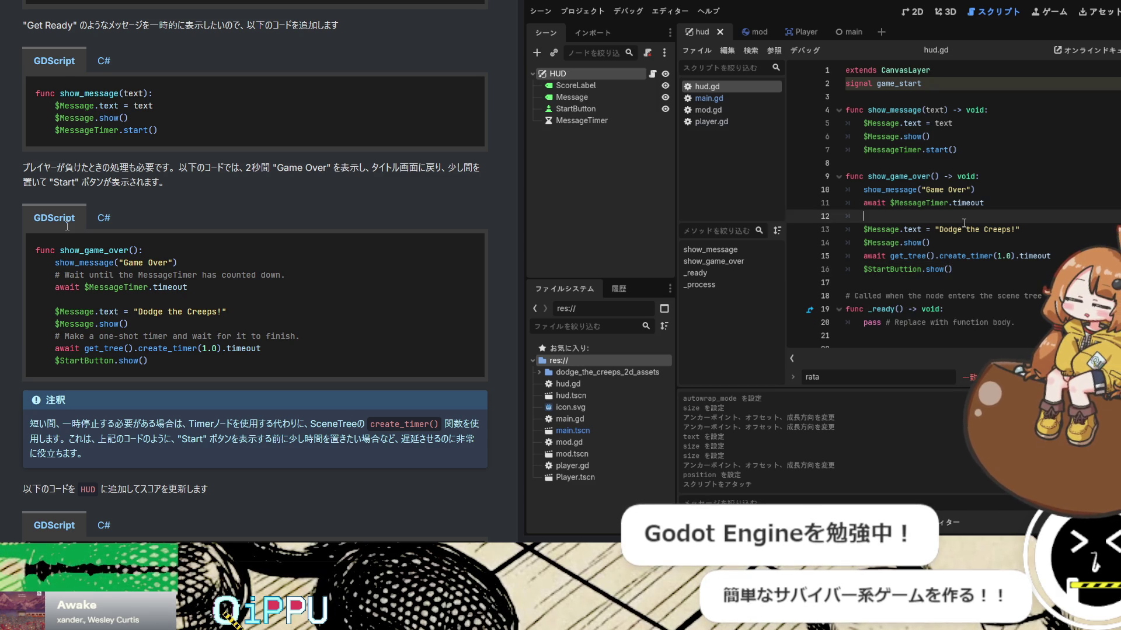
key(BackSpace)
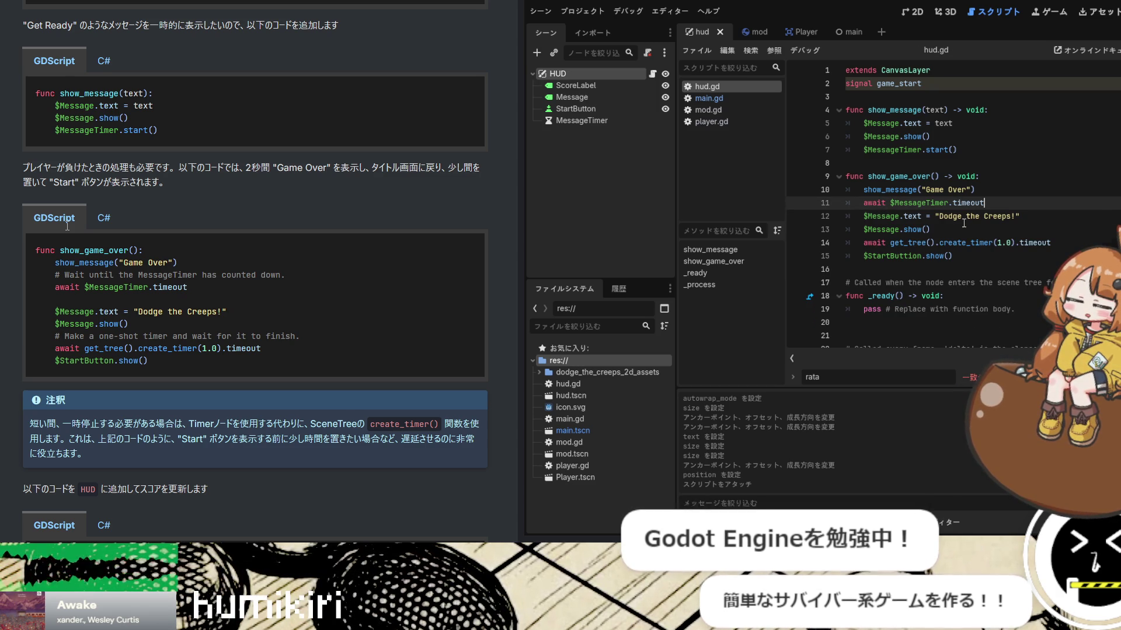
click(970, 190)
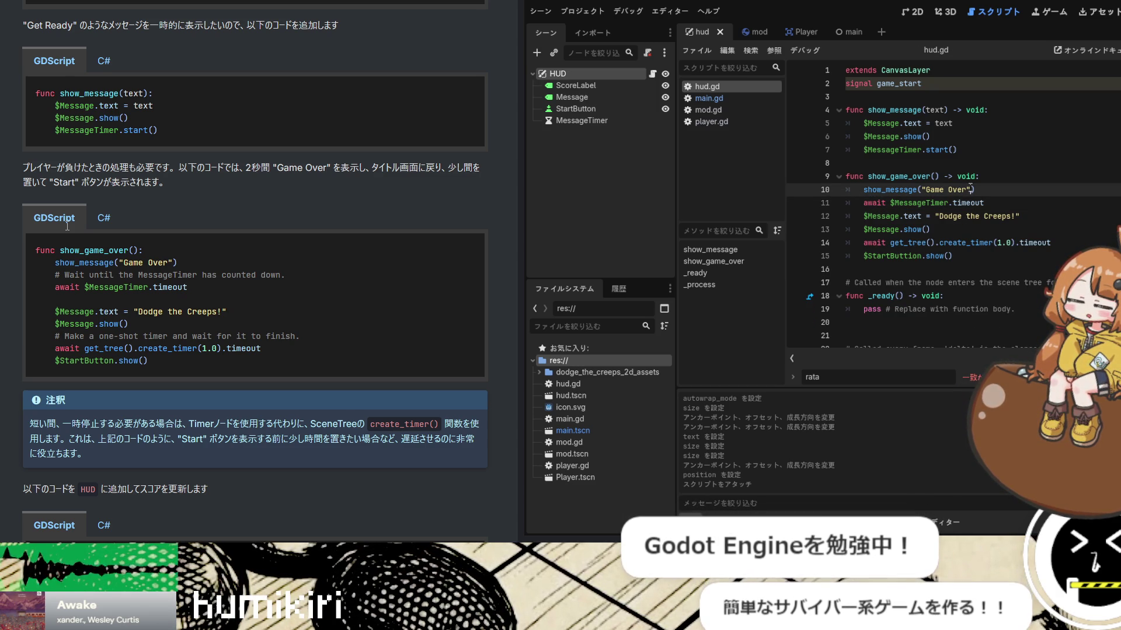
click(1032, 216)
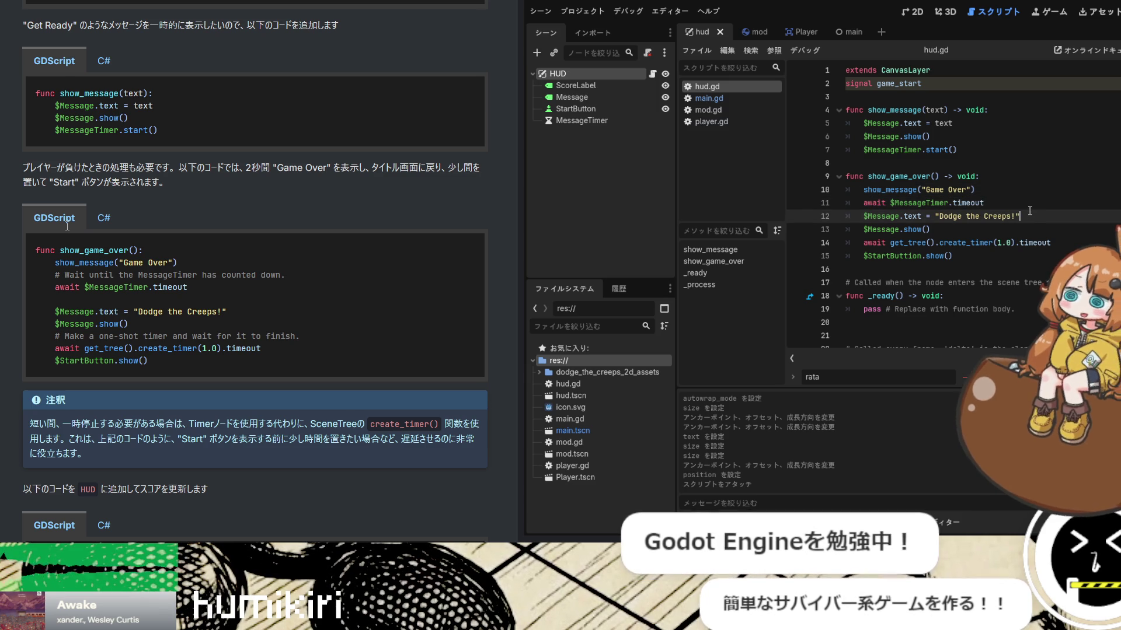
click(1038, 229)
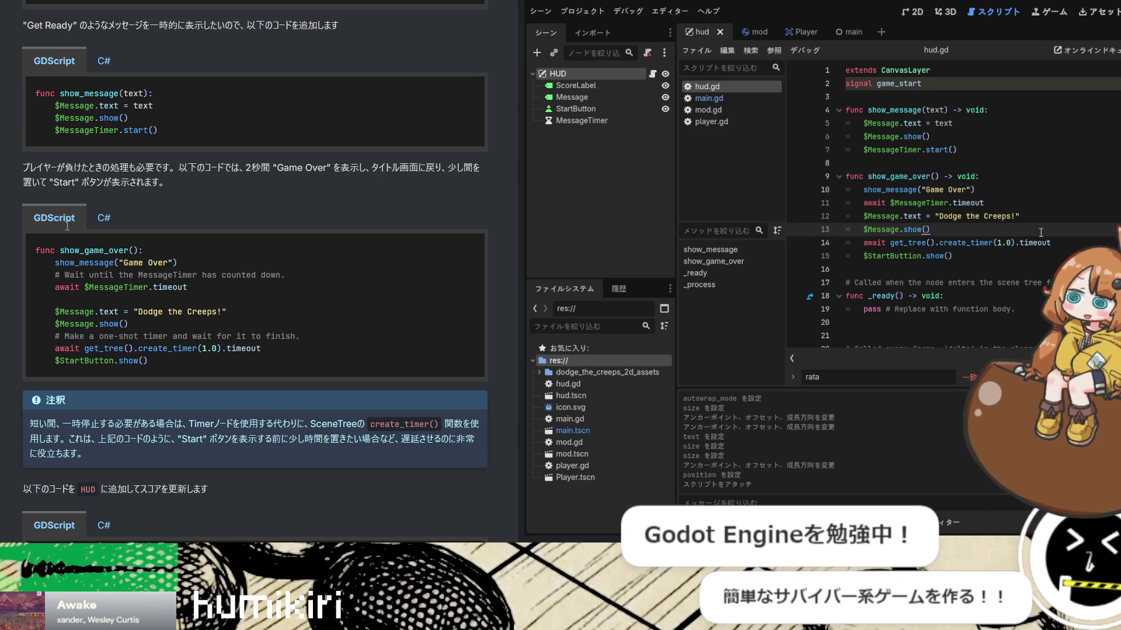
click(1053, 243)
click(1057, 262)
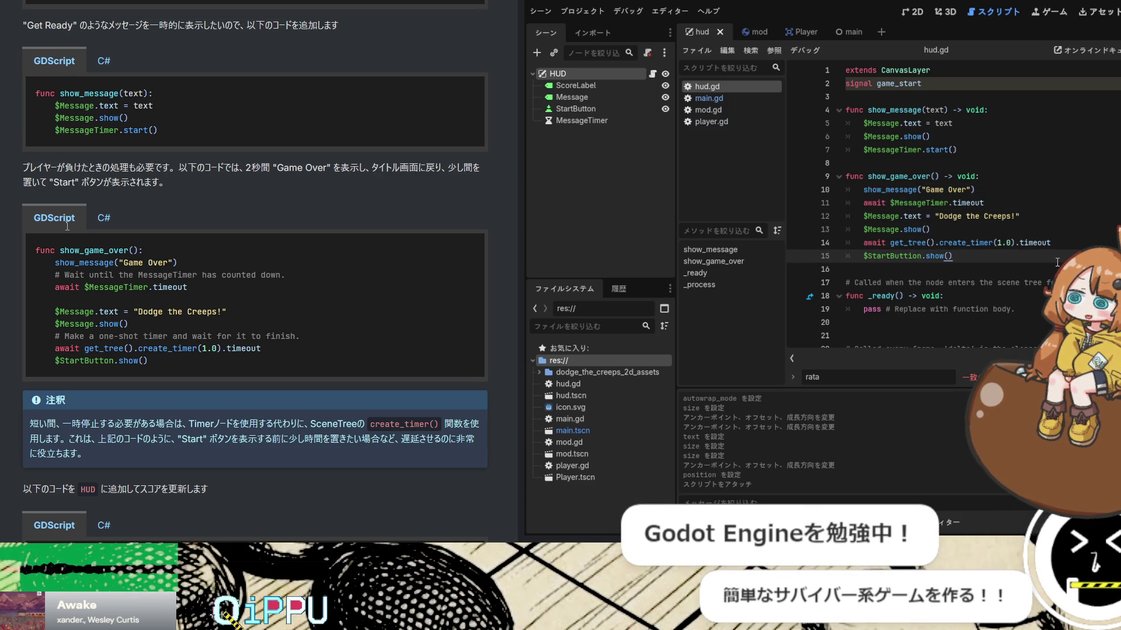
click(1075, 191)
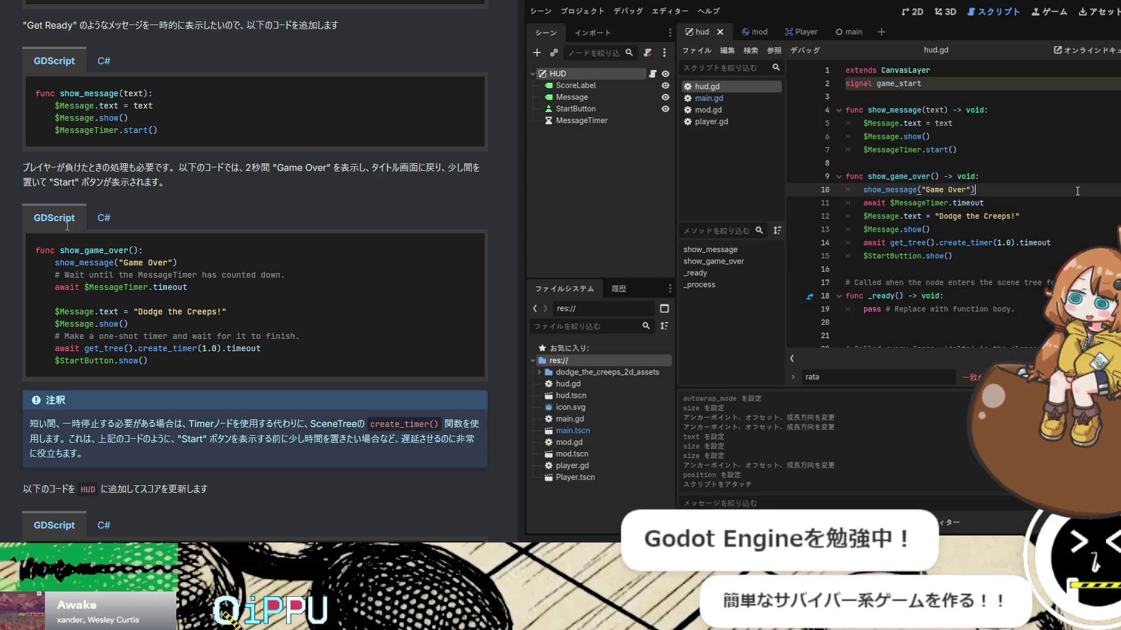
scroll(311, 201, down, 7)
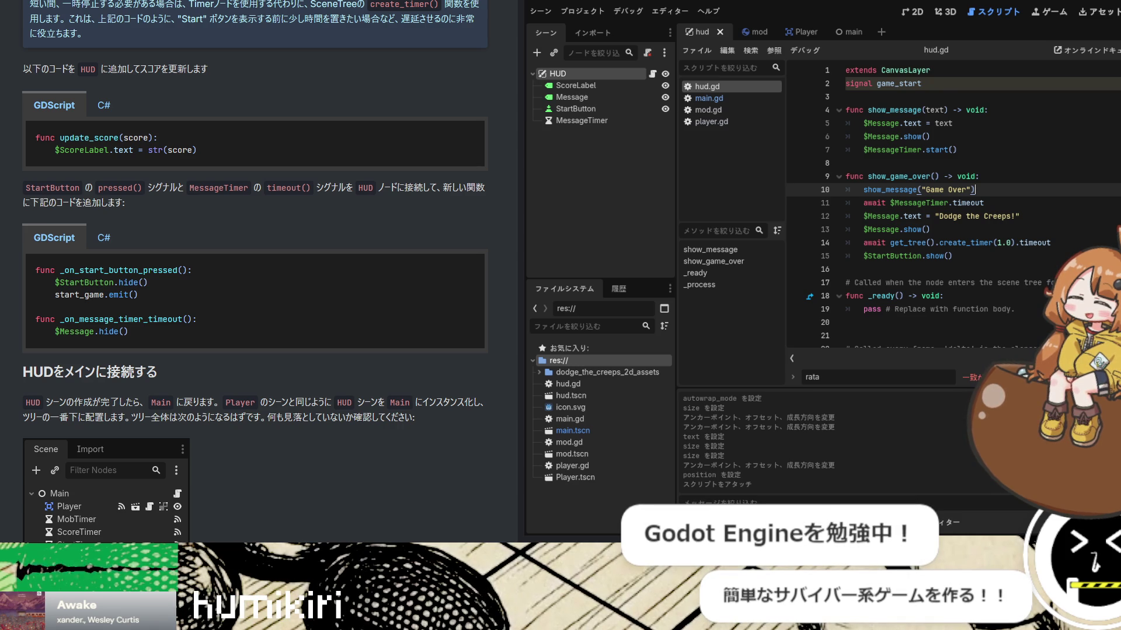
click(1007, 266)
Declare func update_score(score) -> void: below show_game_over
key(Return)
key(Return)
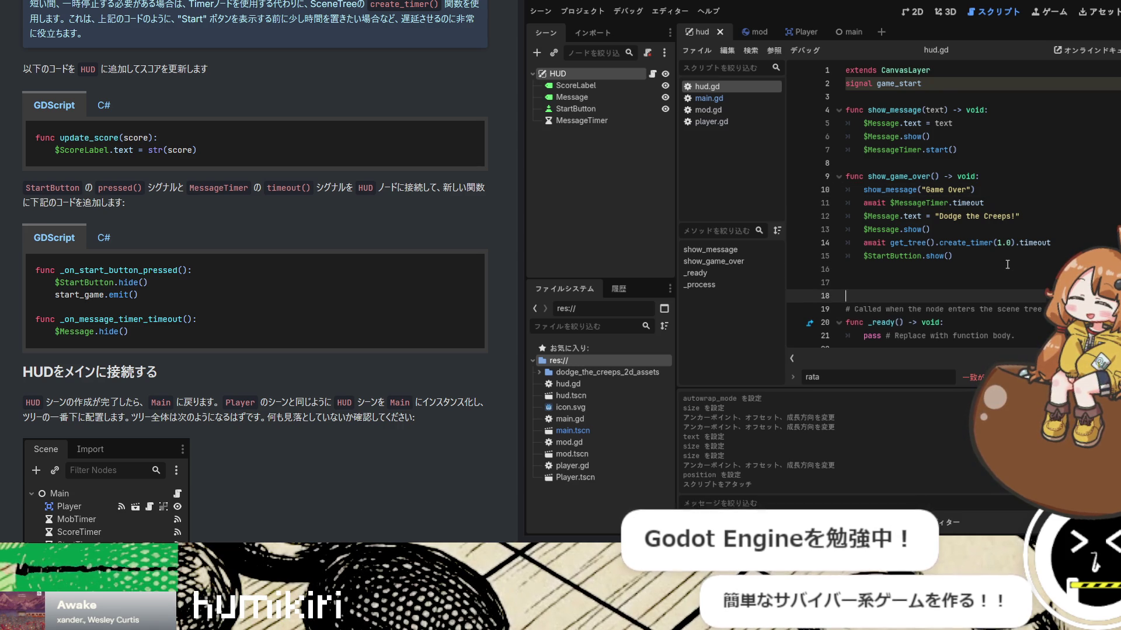
text(func)
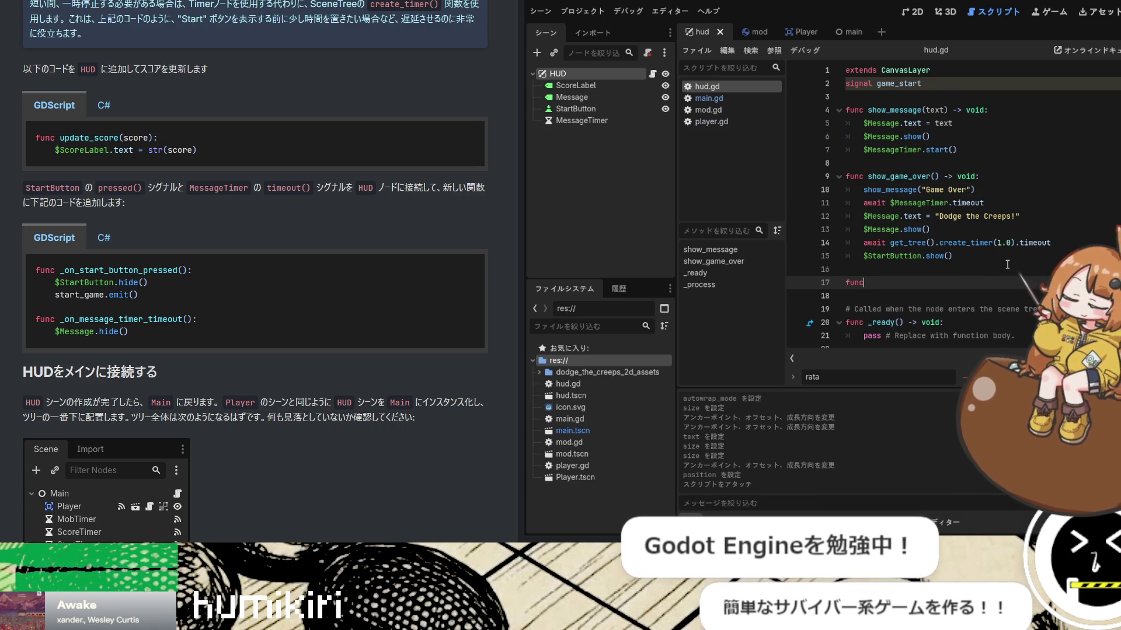
text( update_)
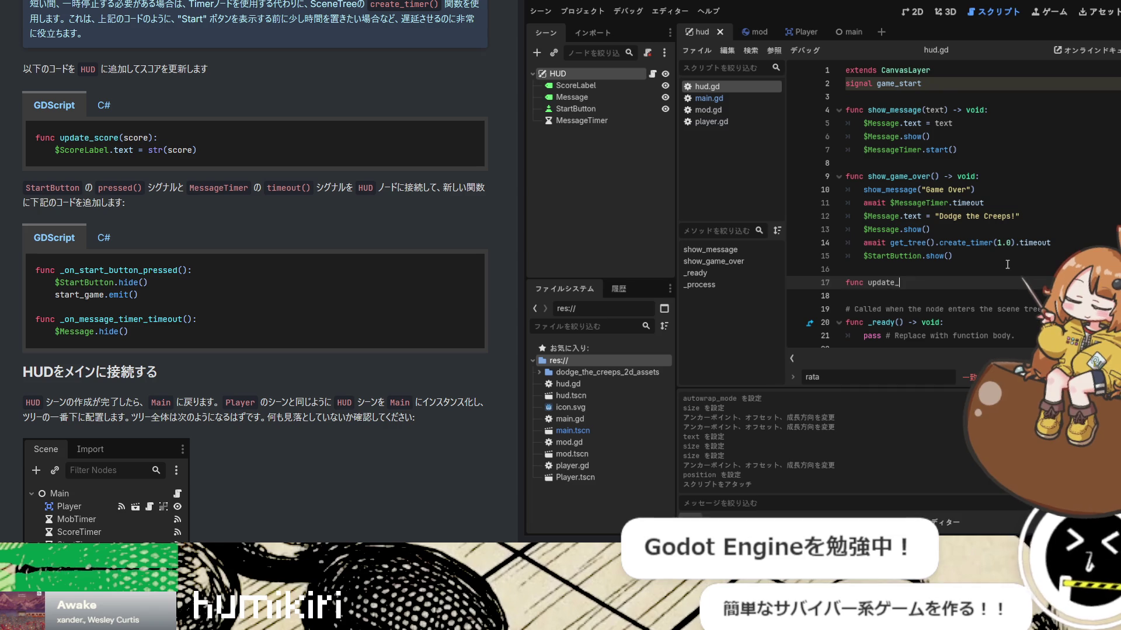
text(score)
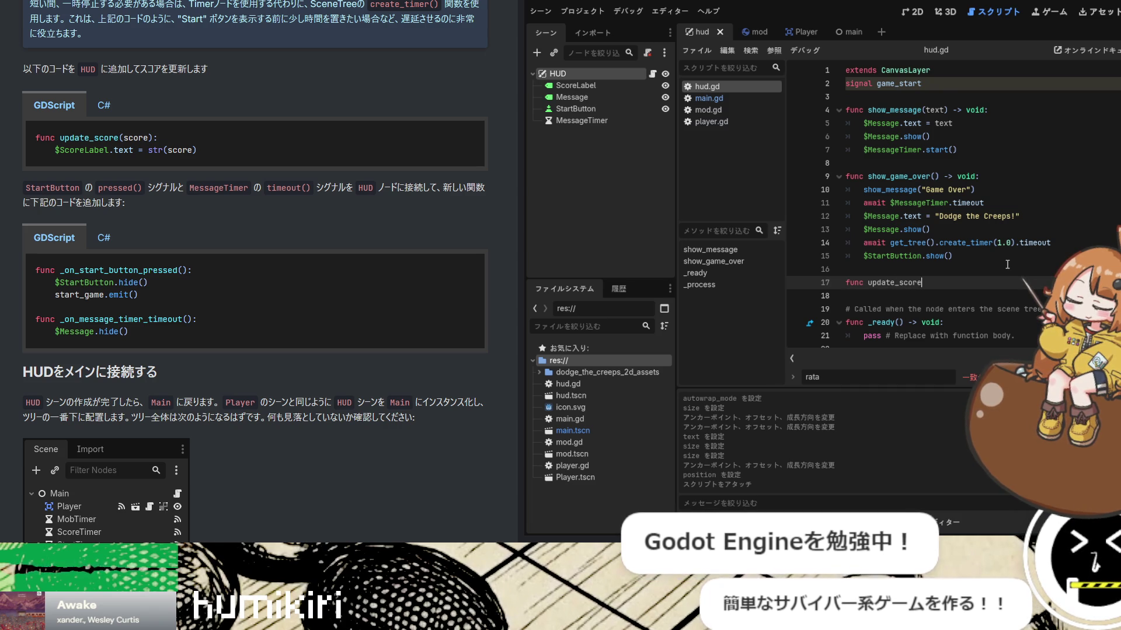
text(() -)
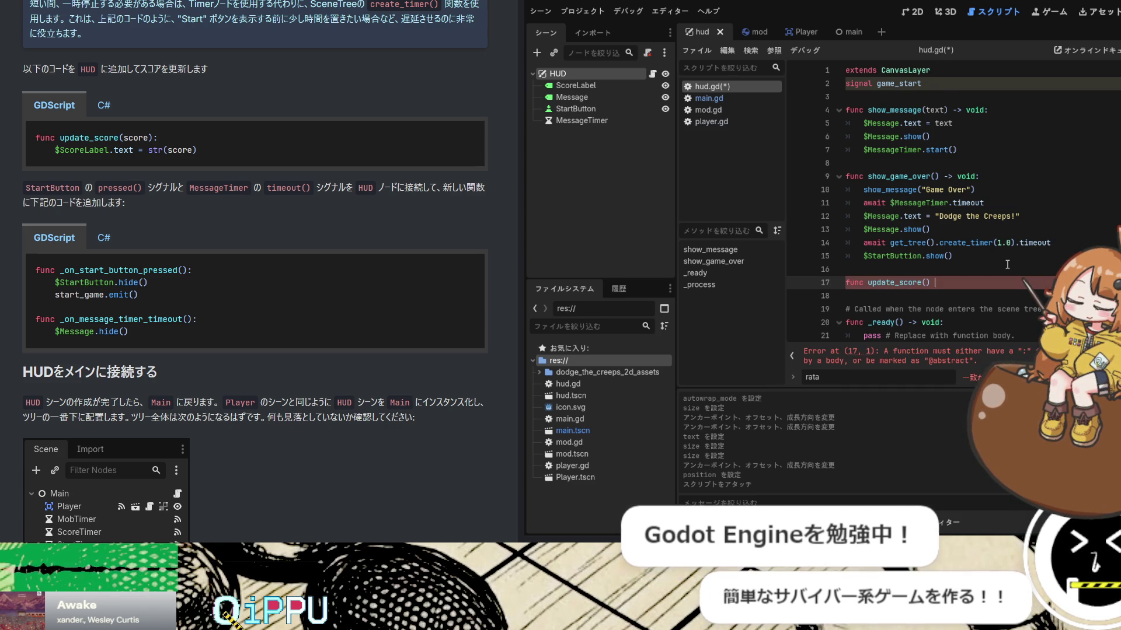
text(> void:)
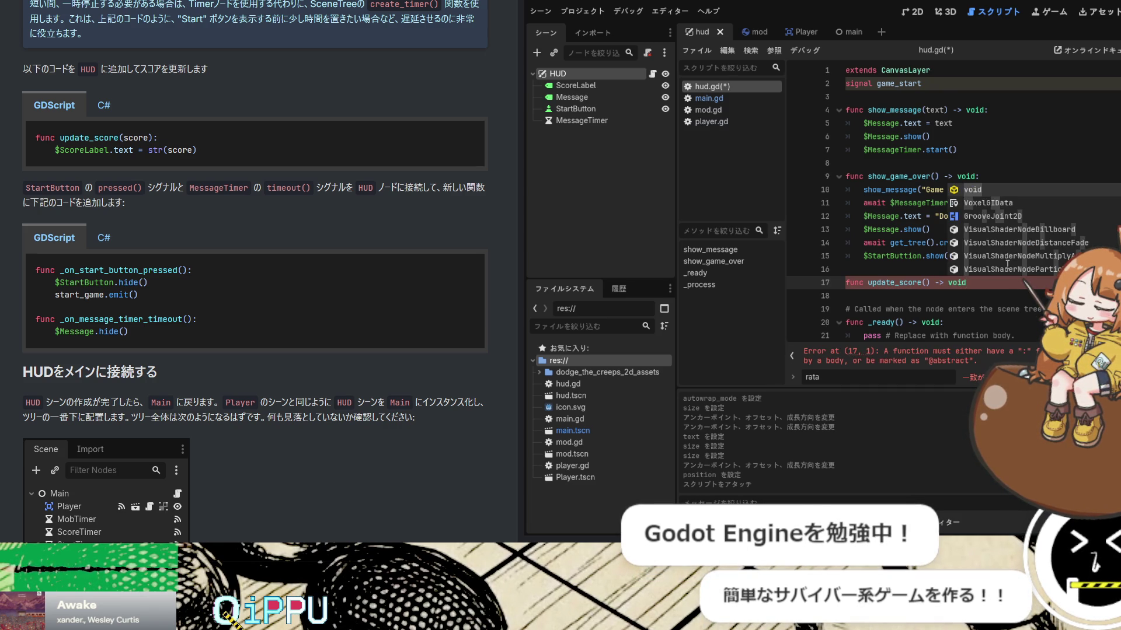
key(Return)
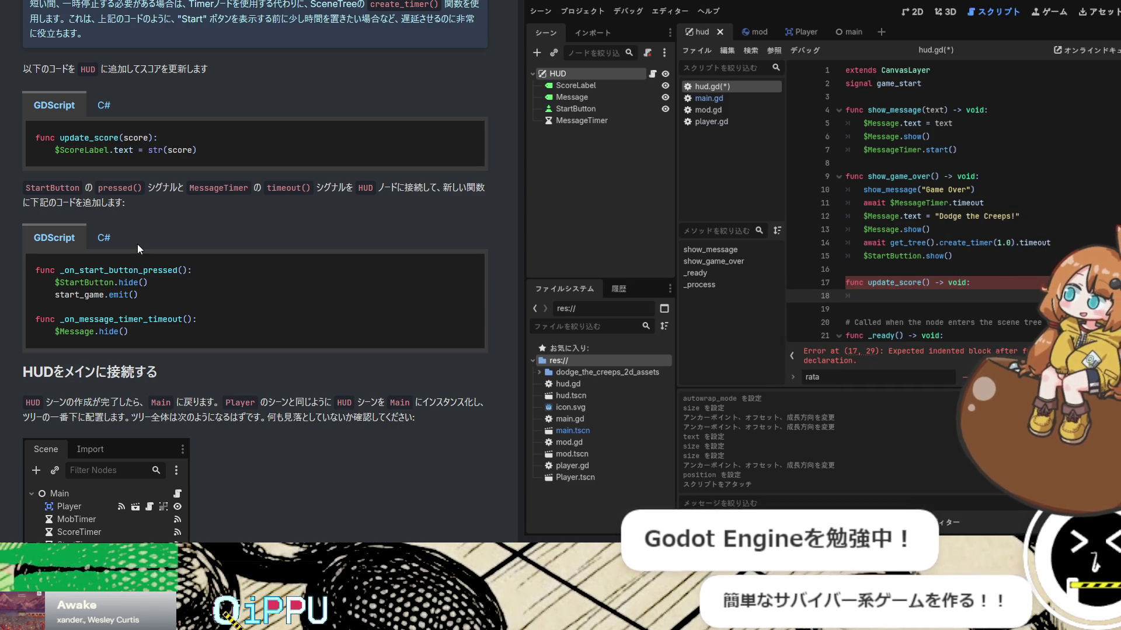
click(960, 283)
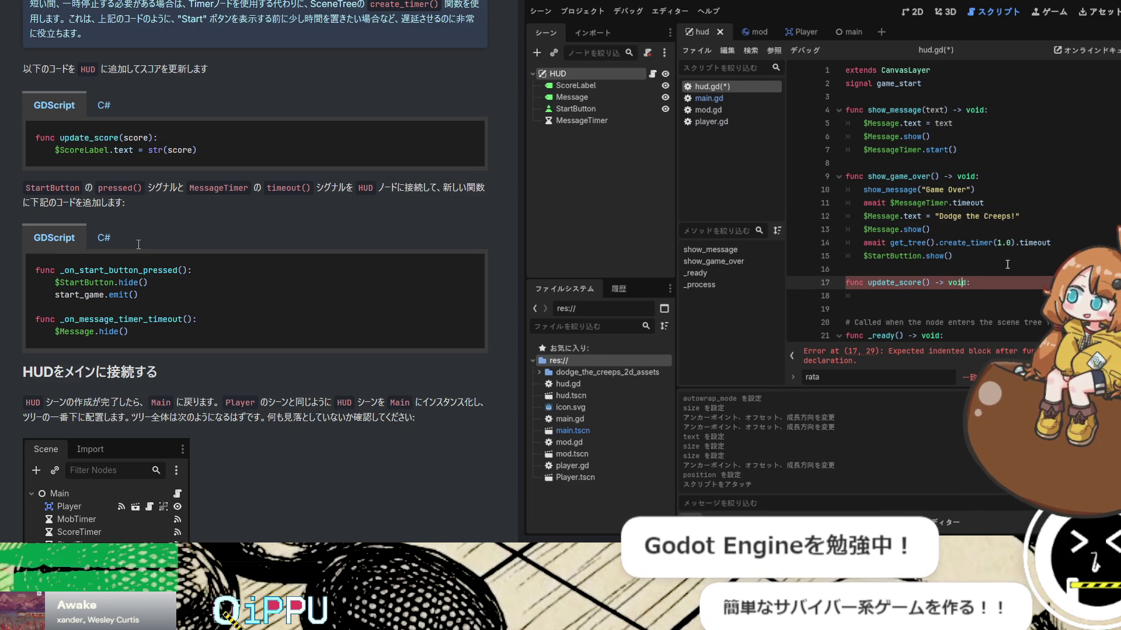
key(Left)
key(Left)
key(Left)
text(score)
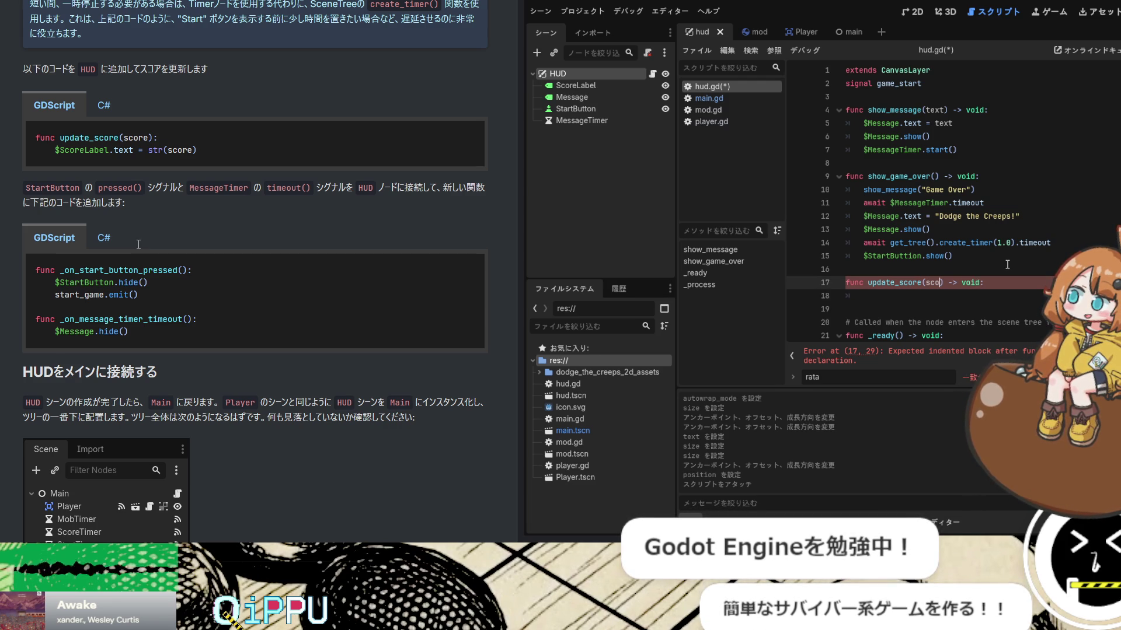
key(Down)
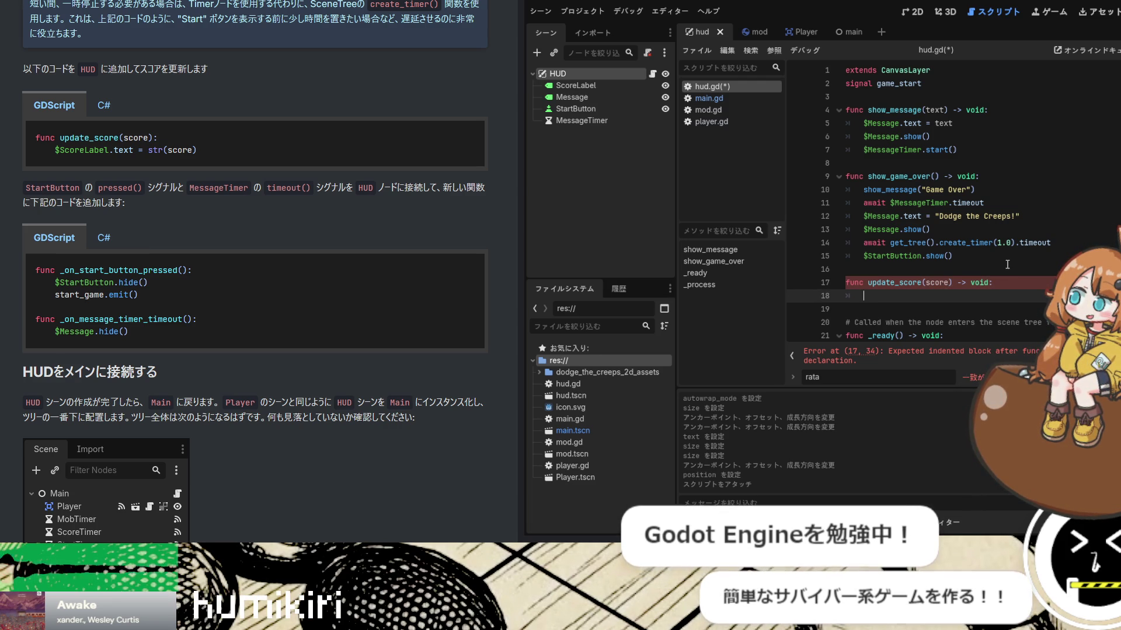
Give update_score the body $ScoreLabel.text = str(score)
text($)
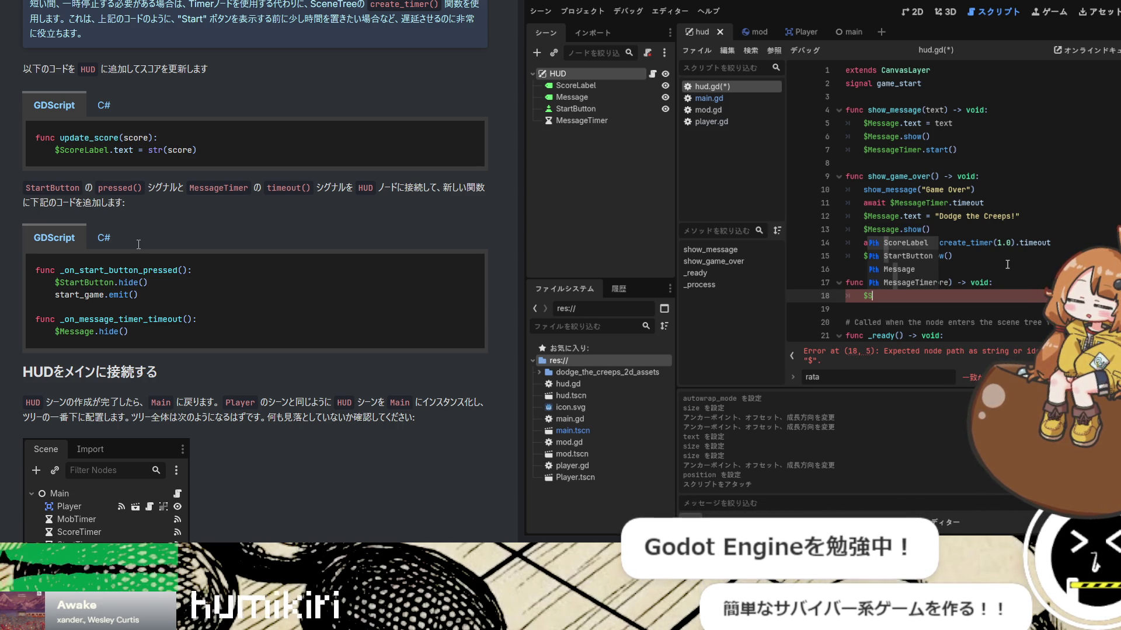
text(Scor)
key(Return)
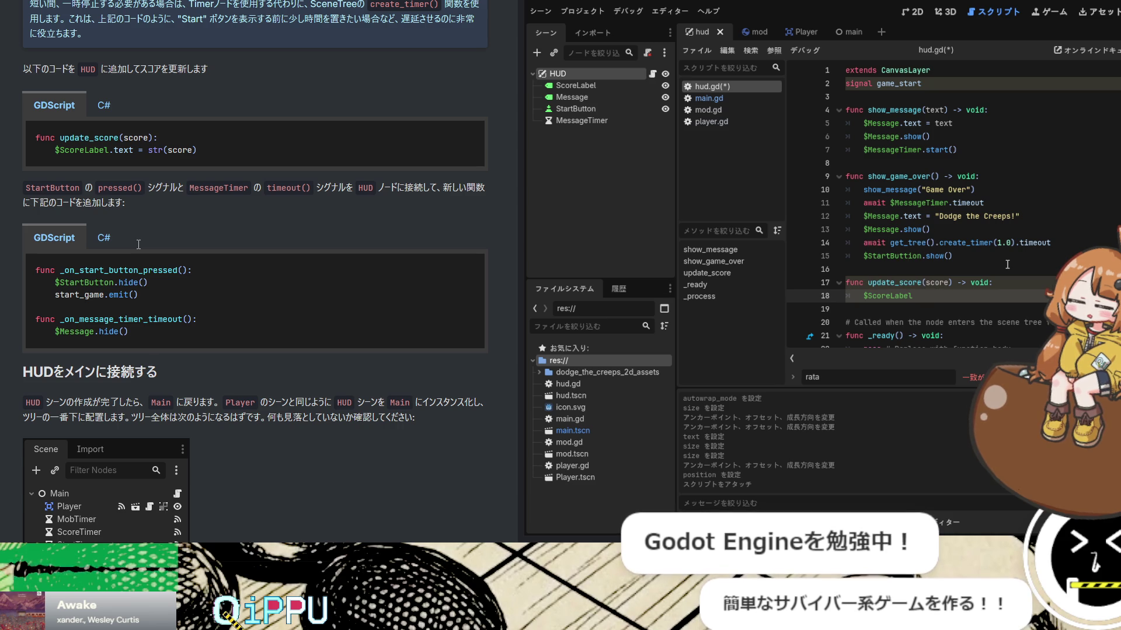
text(.text )
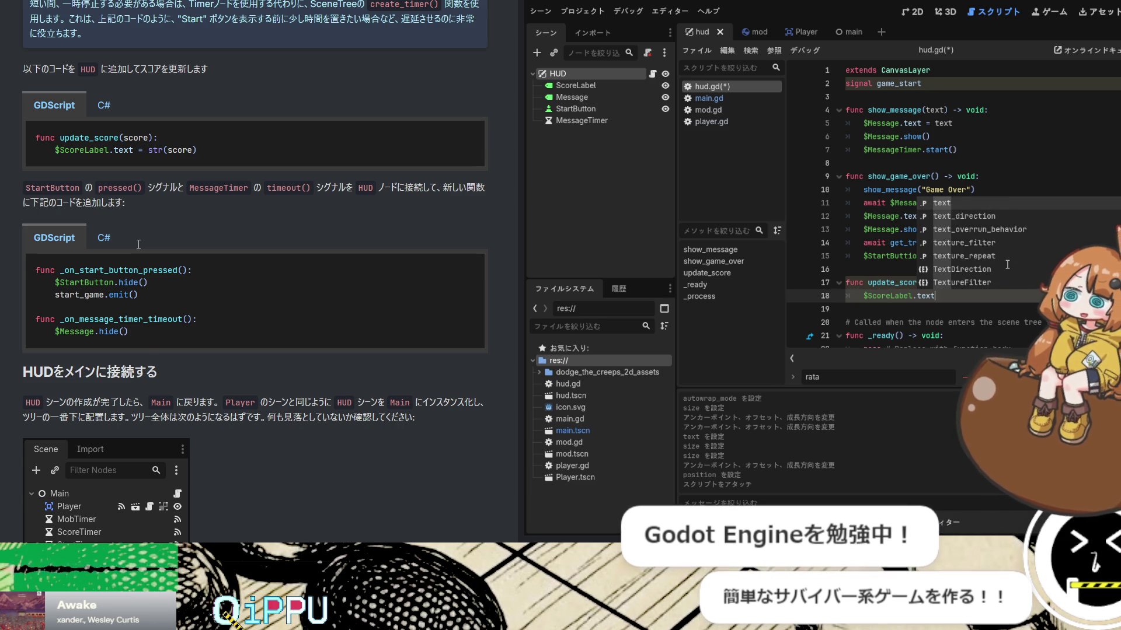
text(= str)
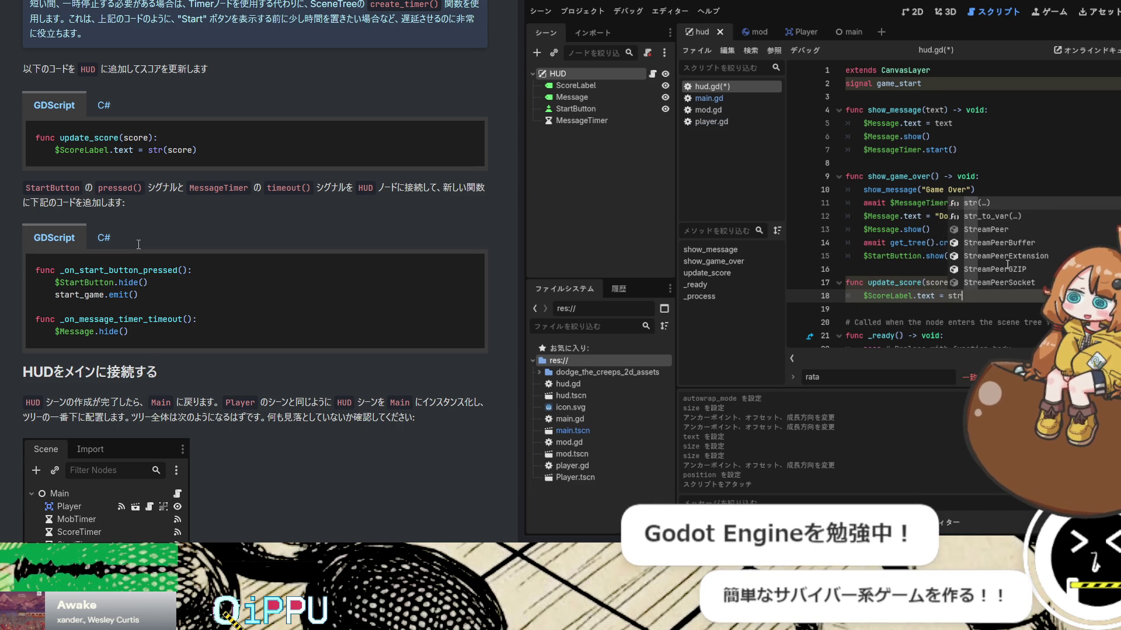
key(Return)
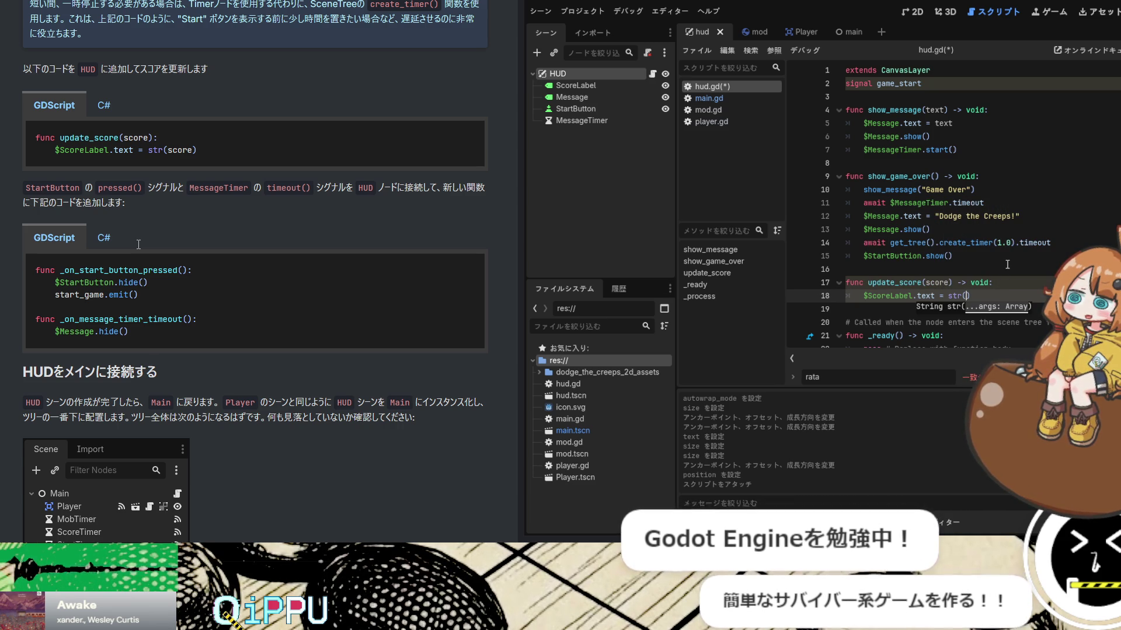
text(score))
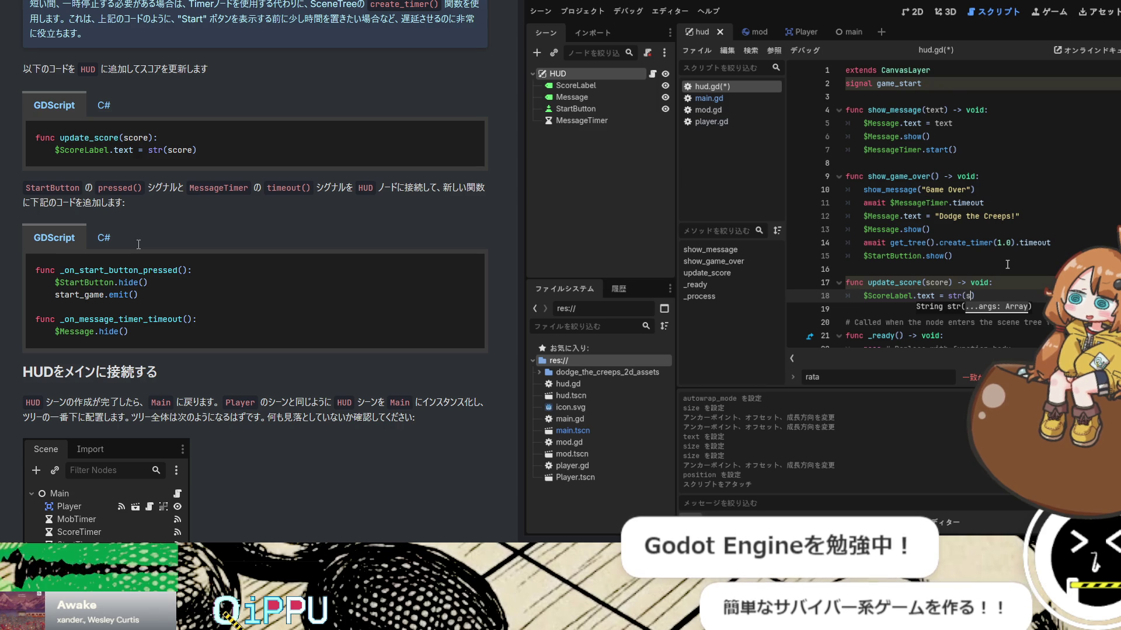
key(Return)
key(Return)
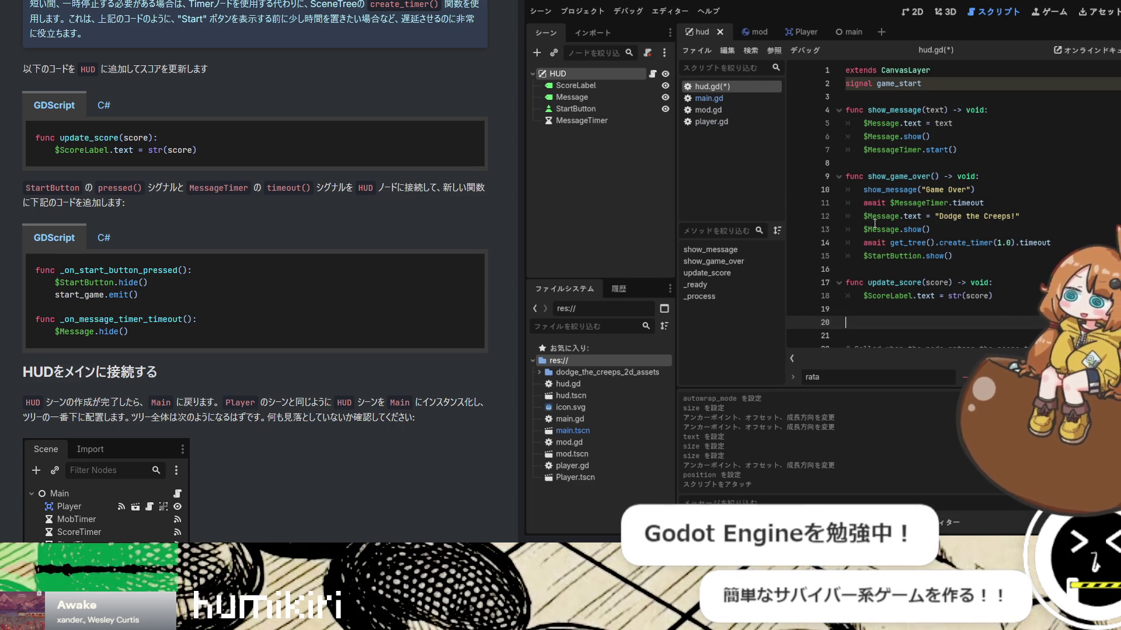
Save hud.gd and connect StartButton's pressed signal to a new handler
click(920, 194)
key(ctrl+s)
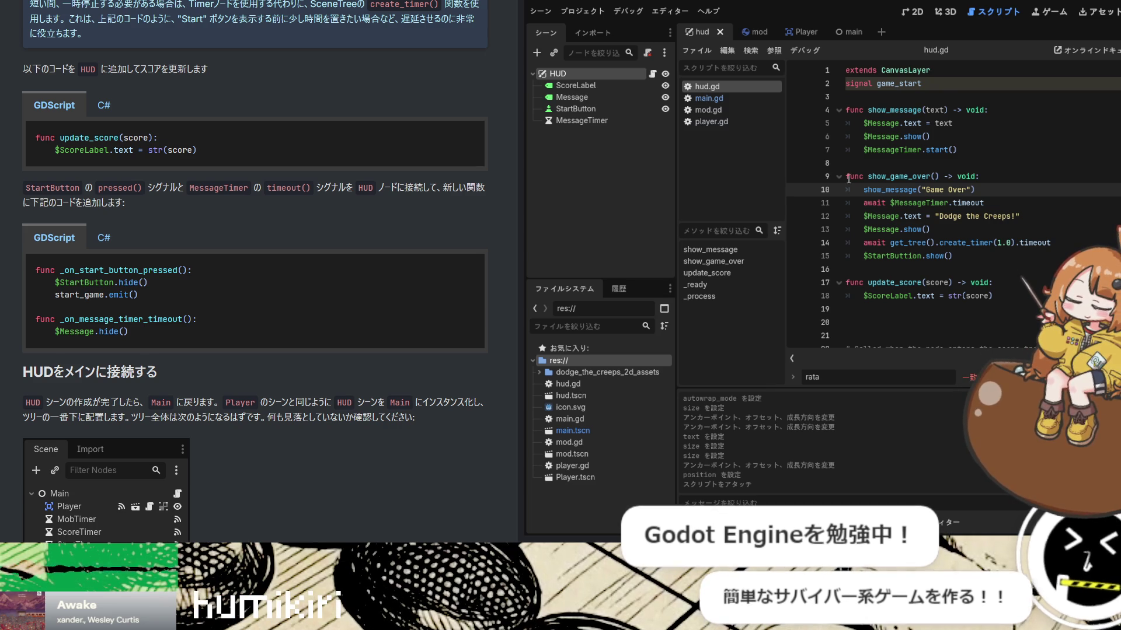
click(622, 109)
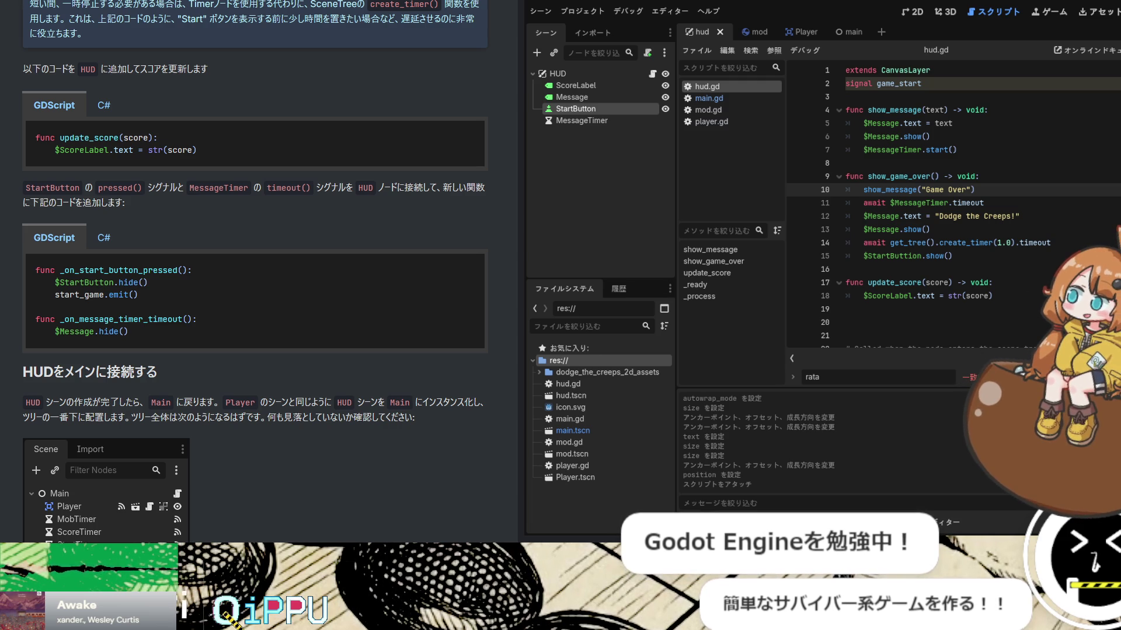
key(Return)
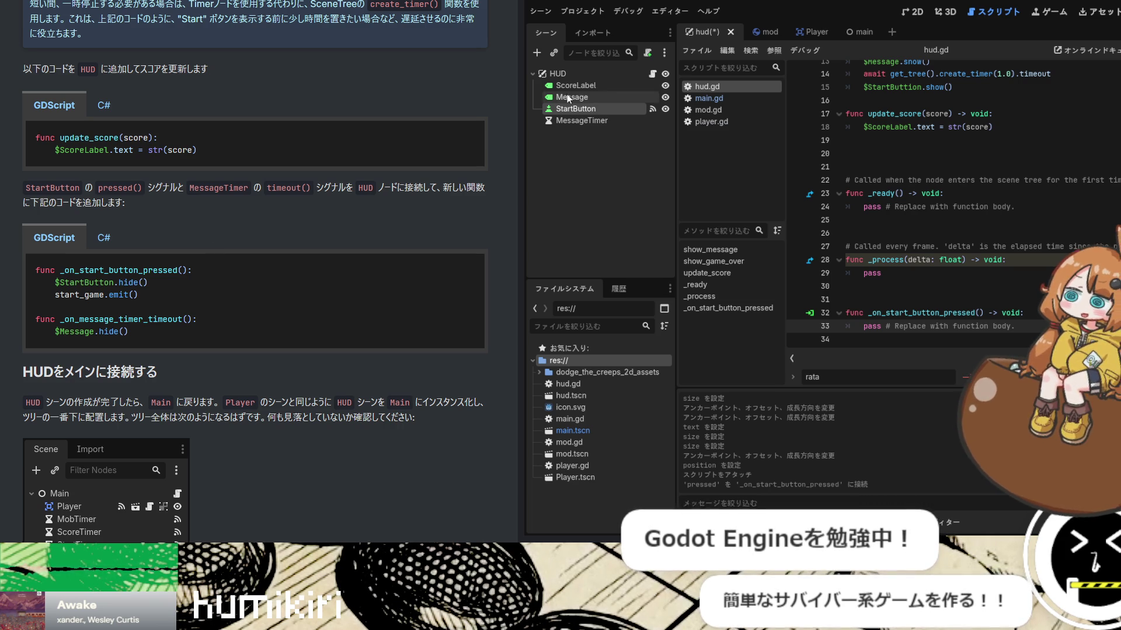
Connect MessageTimer's timeout signal and replace the start handler's pass with $StartButton.hide()
click(593, 121)
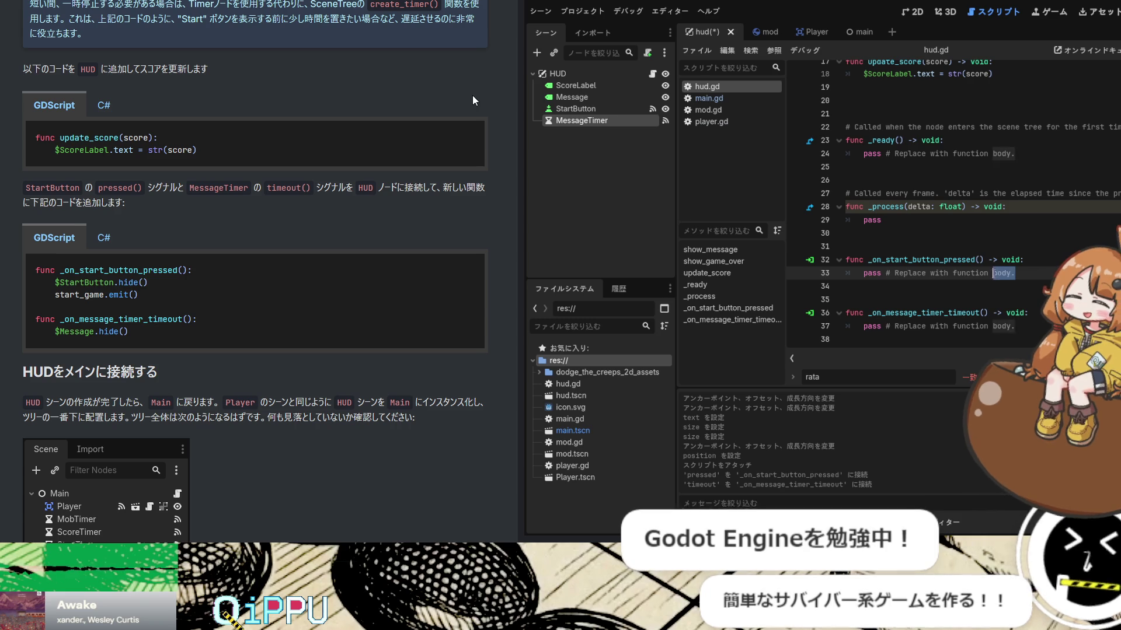
drag(1034, 274, 864, 273)
key(BackSpace)
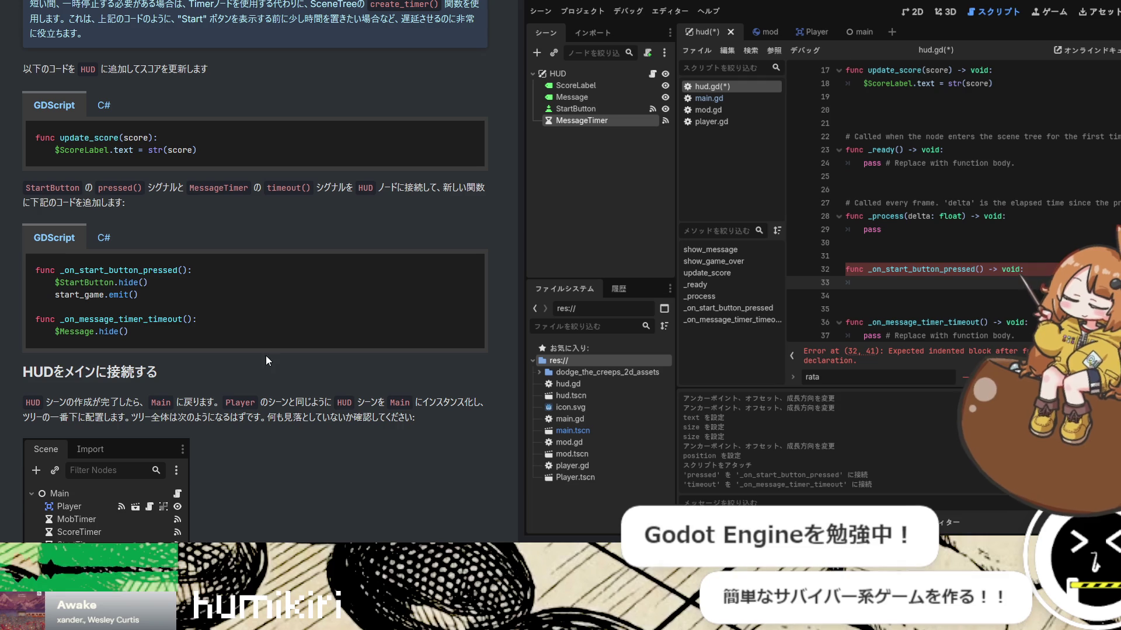
text($Sta)
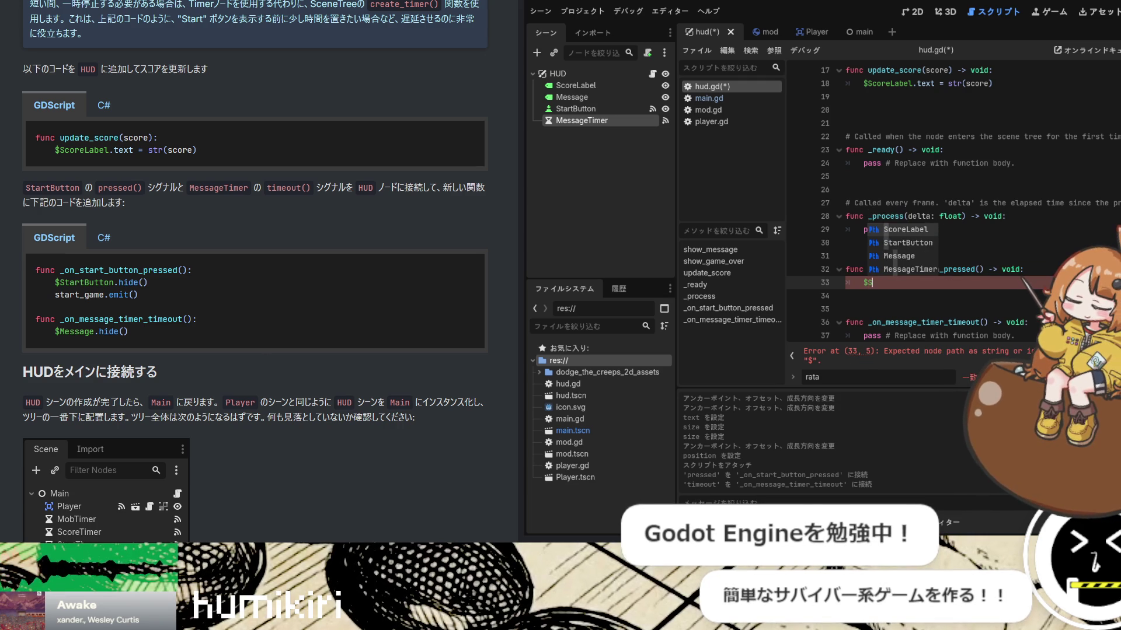
text(rtButton.hi)
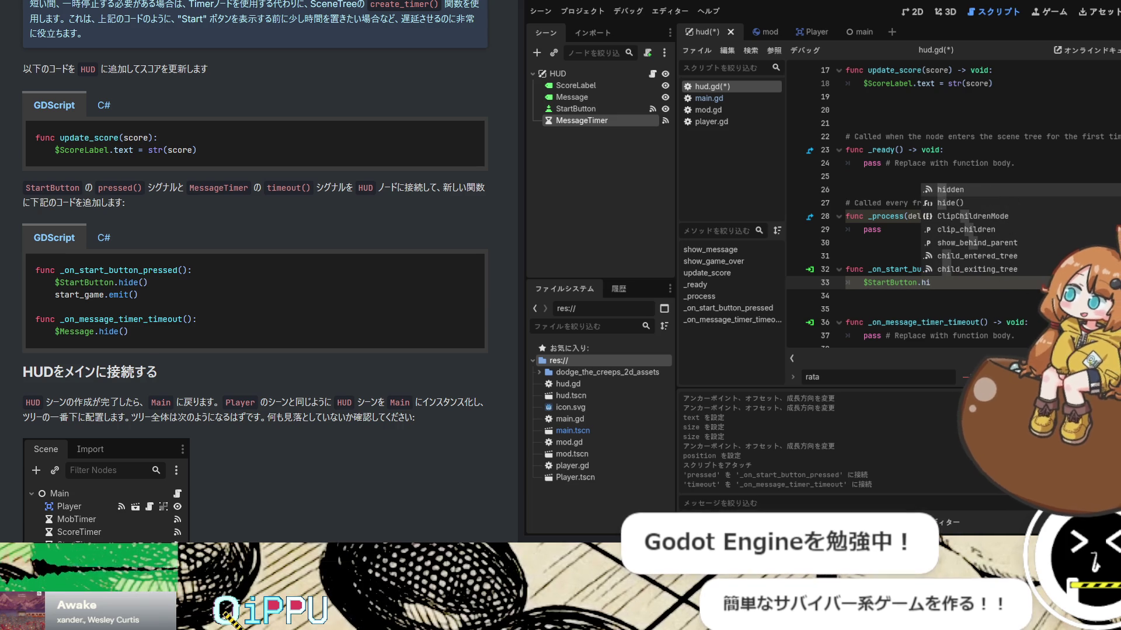
key(Return)
key(Return)
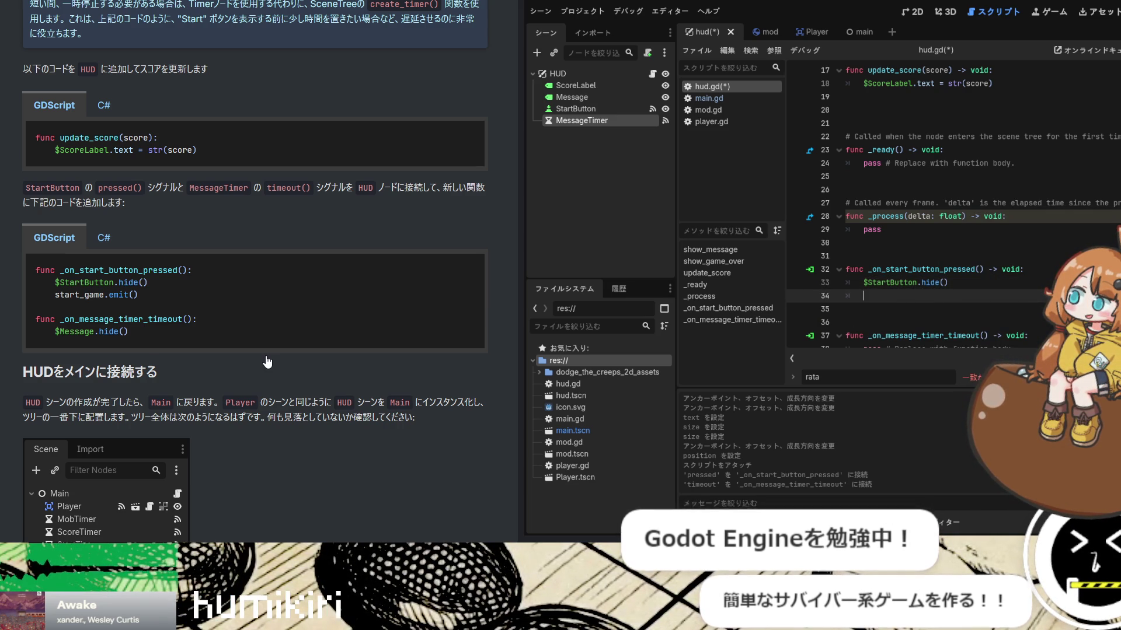
Add start_game.emit() to _on_start_button_pressed and save hud.gd
scroll(1094, 245, up, 5)
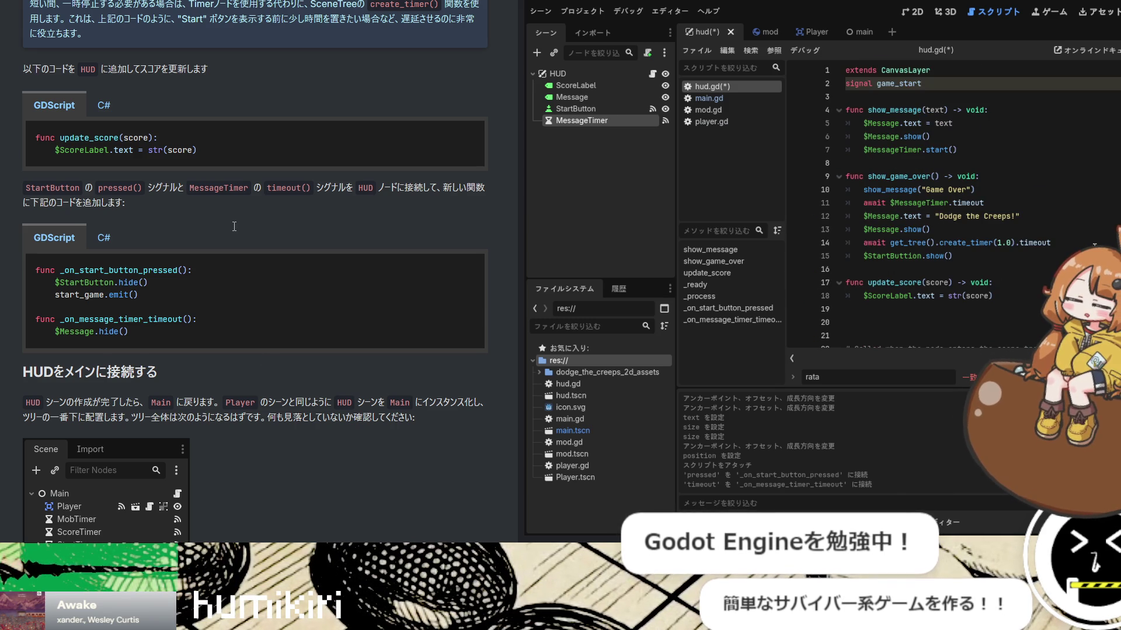
key(Return)
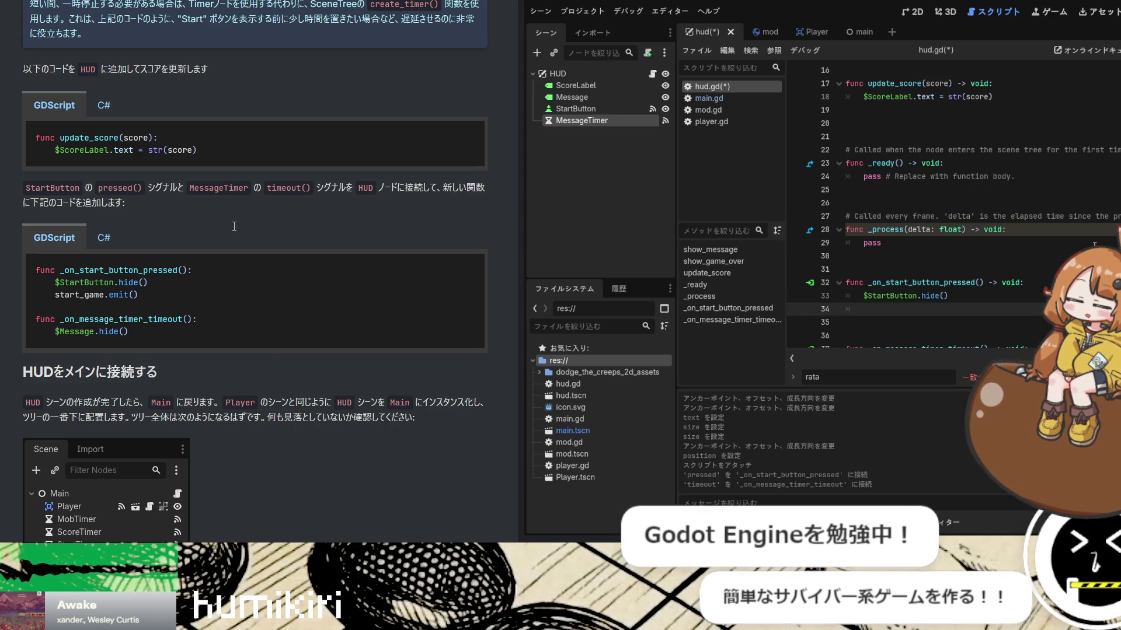
text(start_)
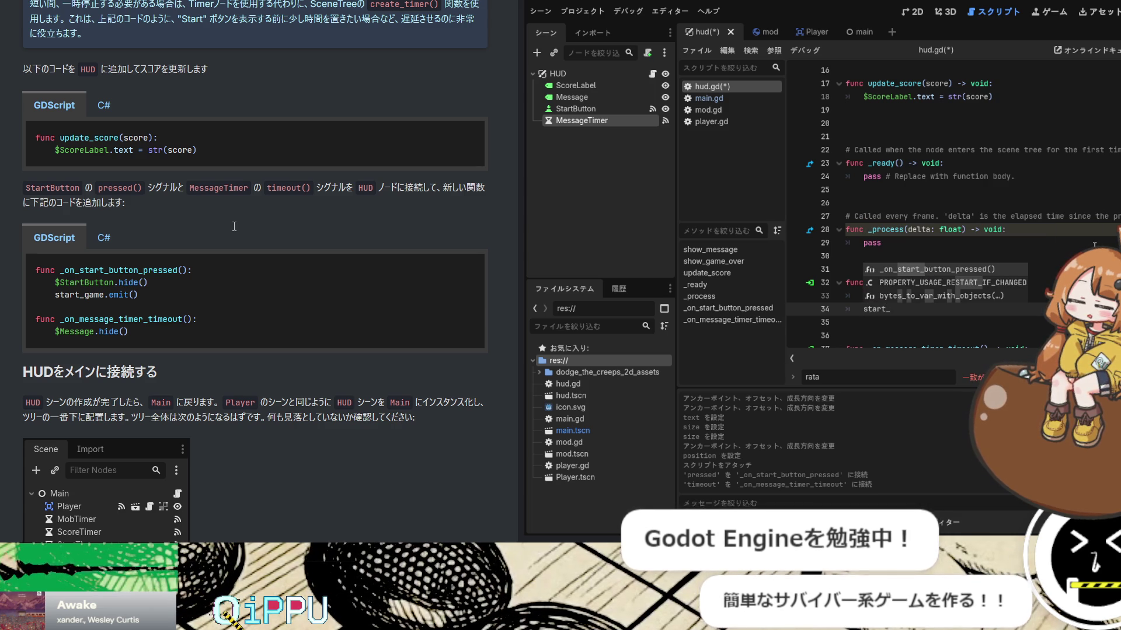
text(game())
key(BackSpace)
key(BackSpace)
key(BackSpace)
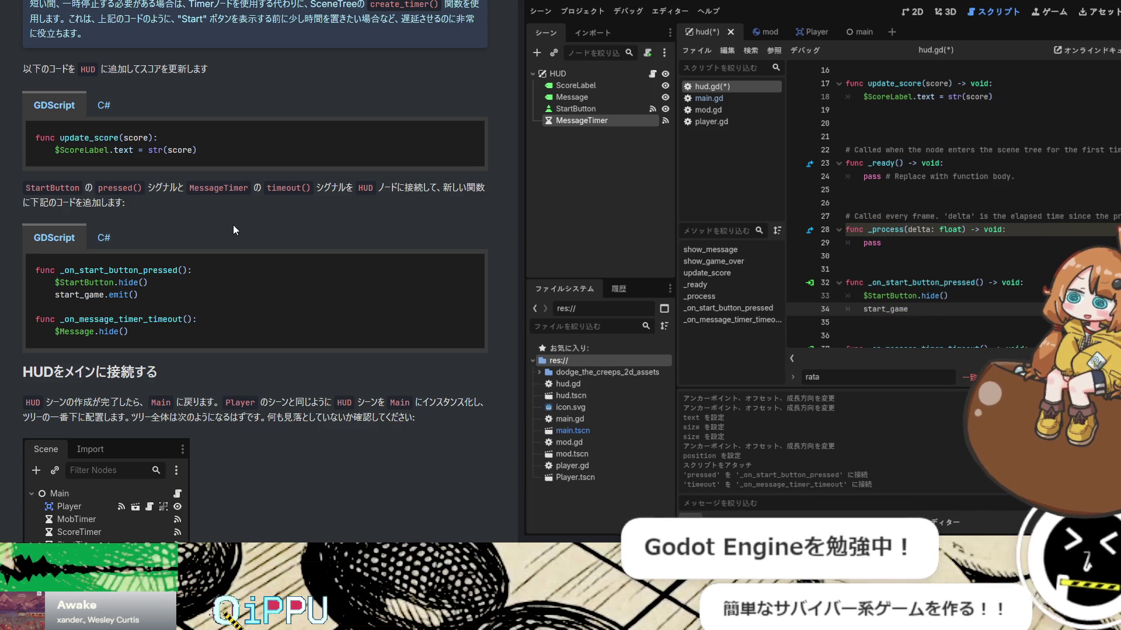
text(.emit())
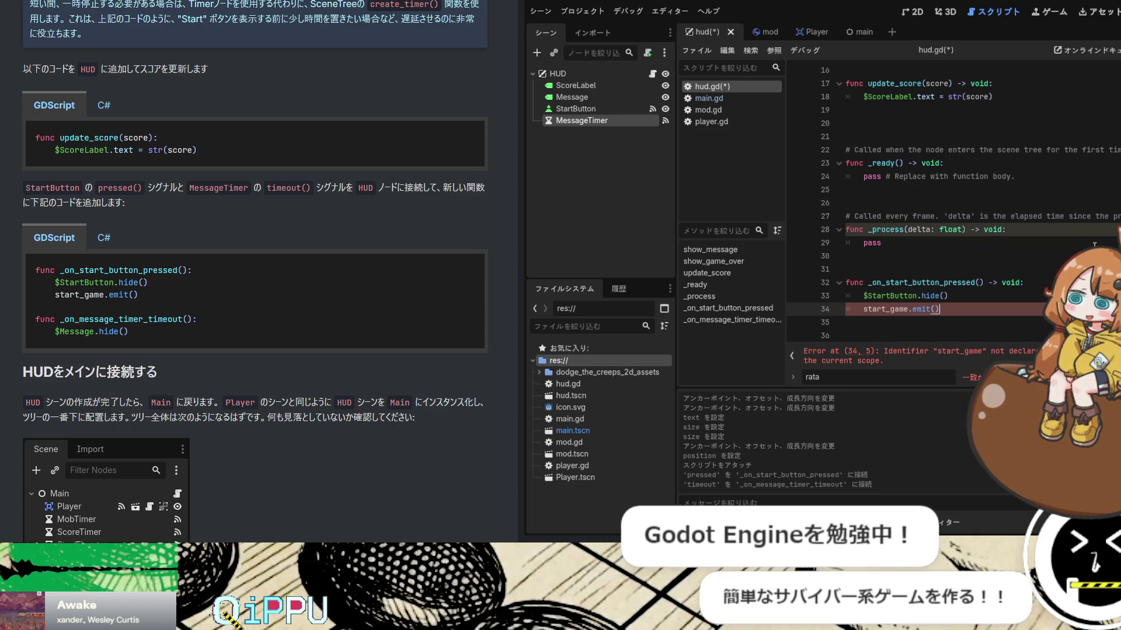
key(ctrl+s)
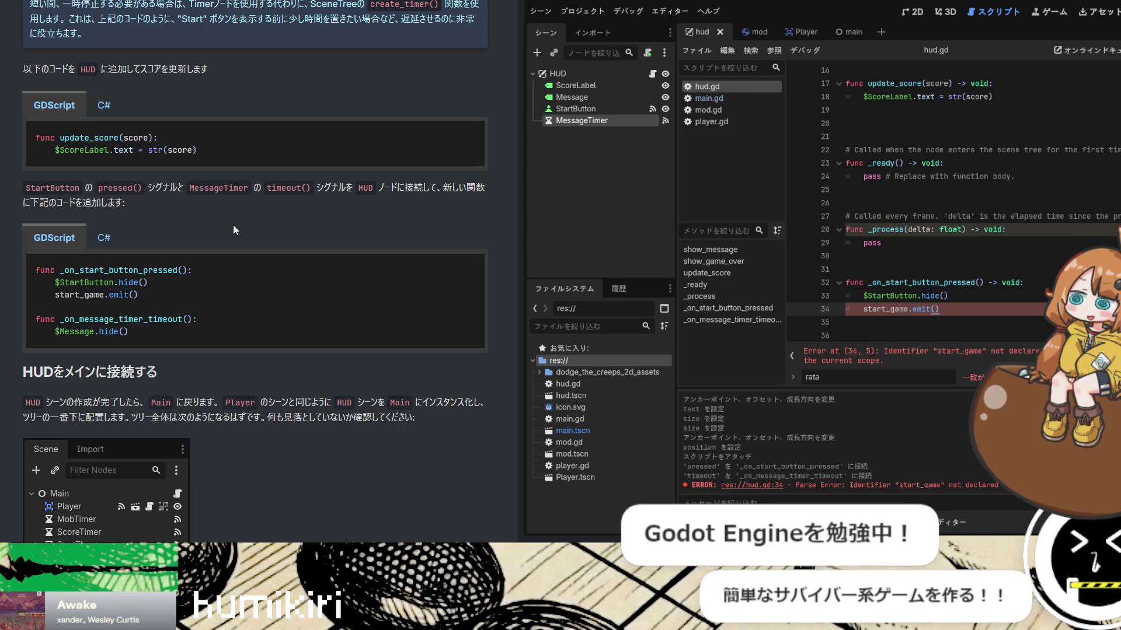
Rename the signal on line 2 from game_start to start_game
scroll(233, 225, up, 7)
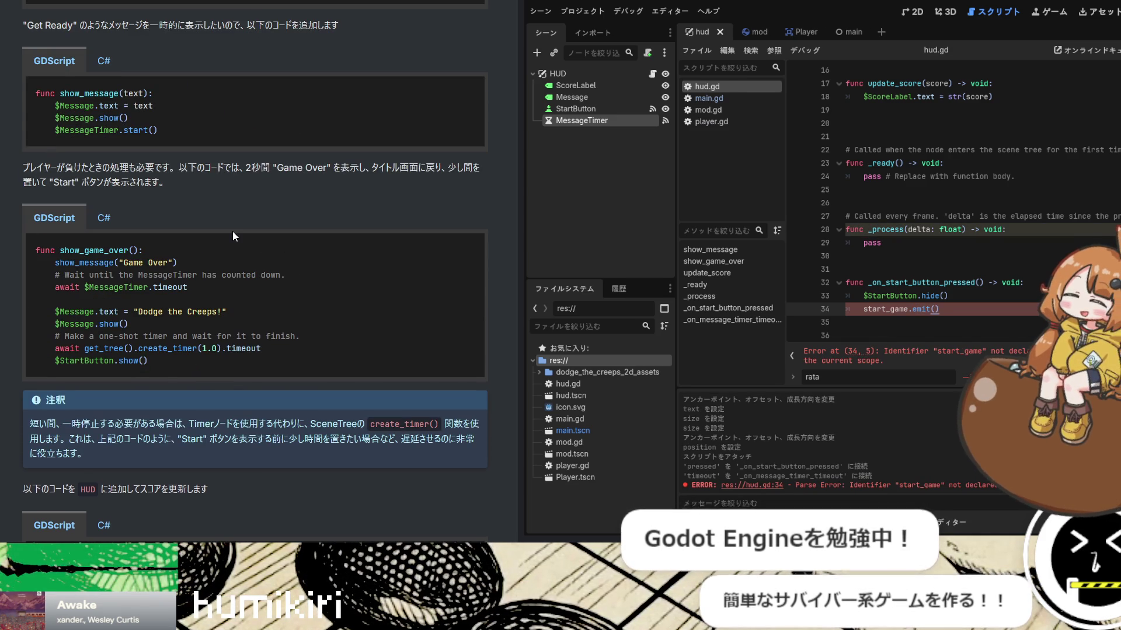
scroll(232, 232, up, 5)
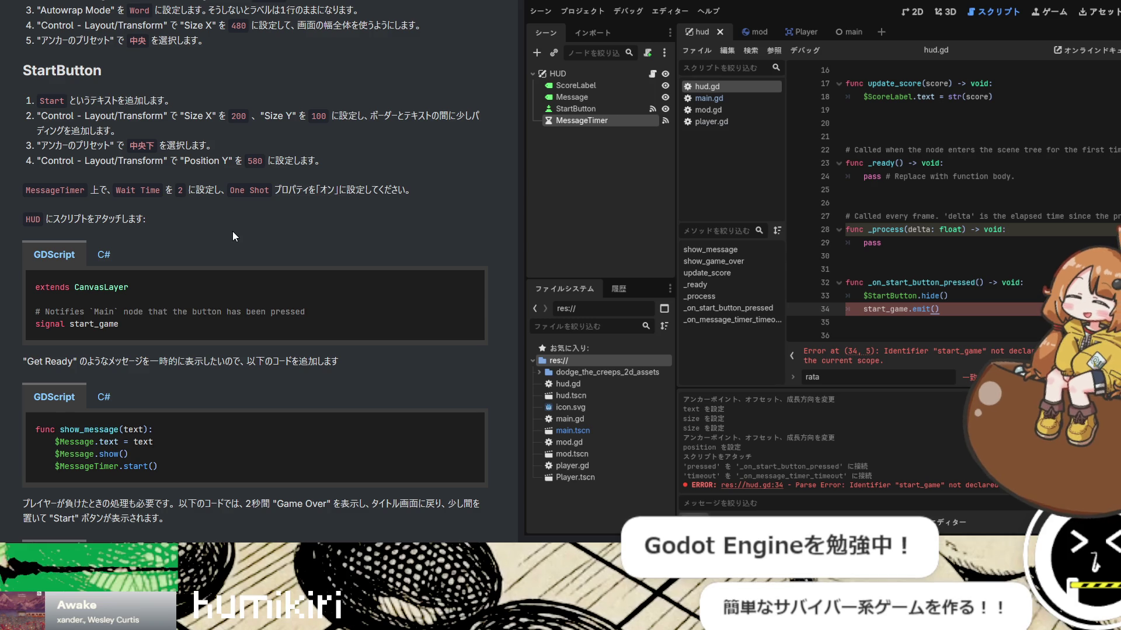
scroll(957, 196, up, 5)
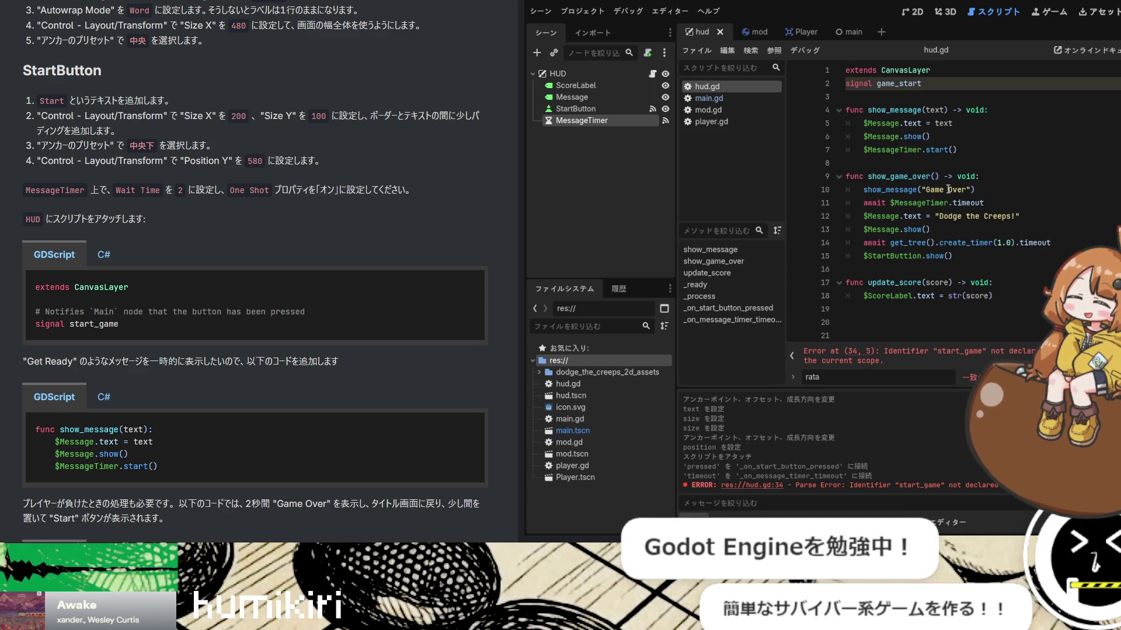
double_click(902, 84)
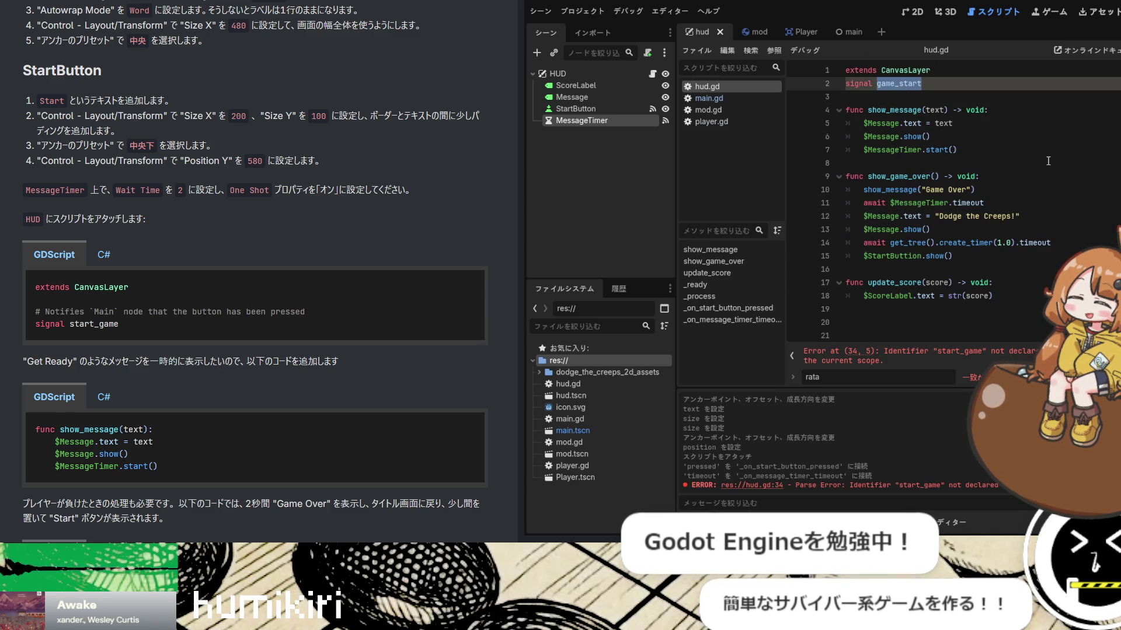
text(start_game)
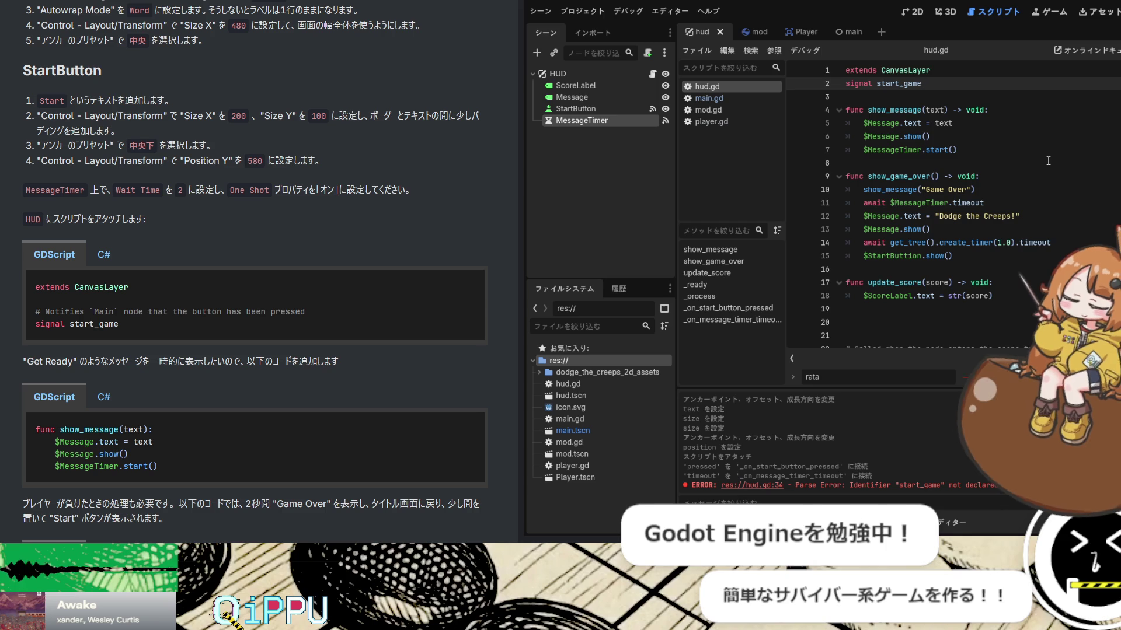
Delete the extra blank line 35 after start_game.emit()
scroll(1050, 175, down, 5)
click(1054, 196)
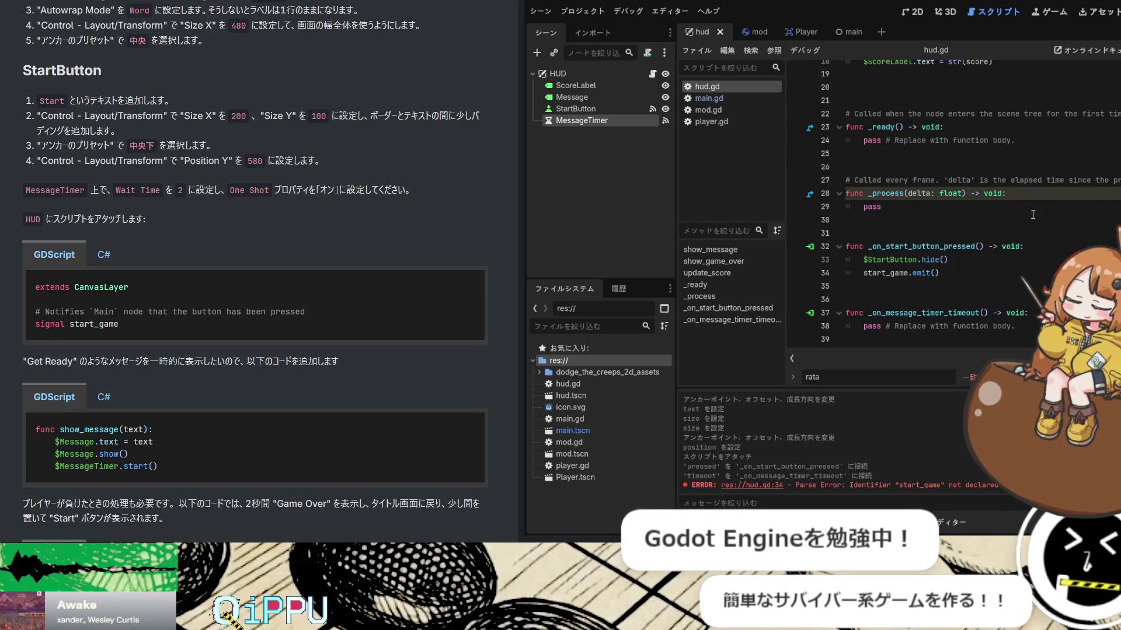
click(959, 282)
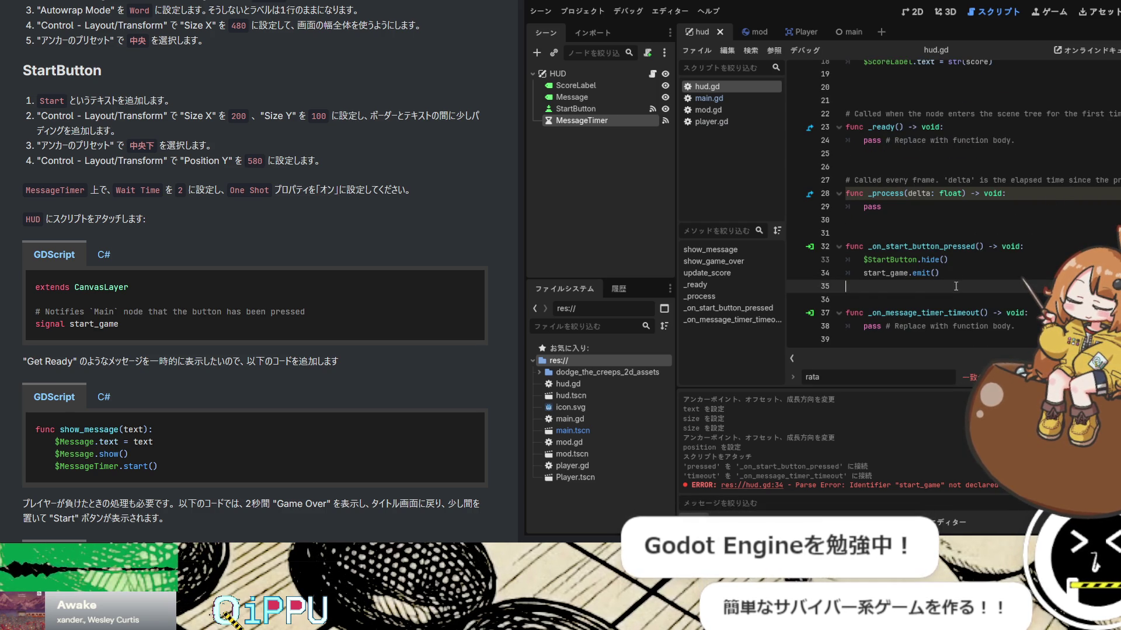
key(BackSpace)
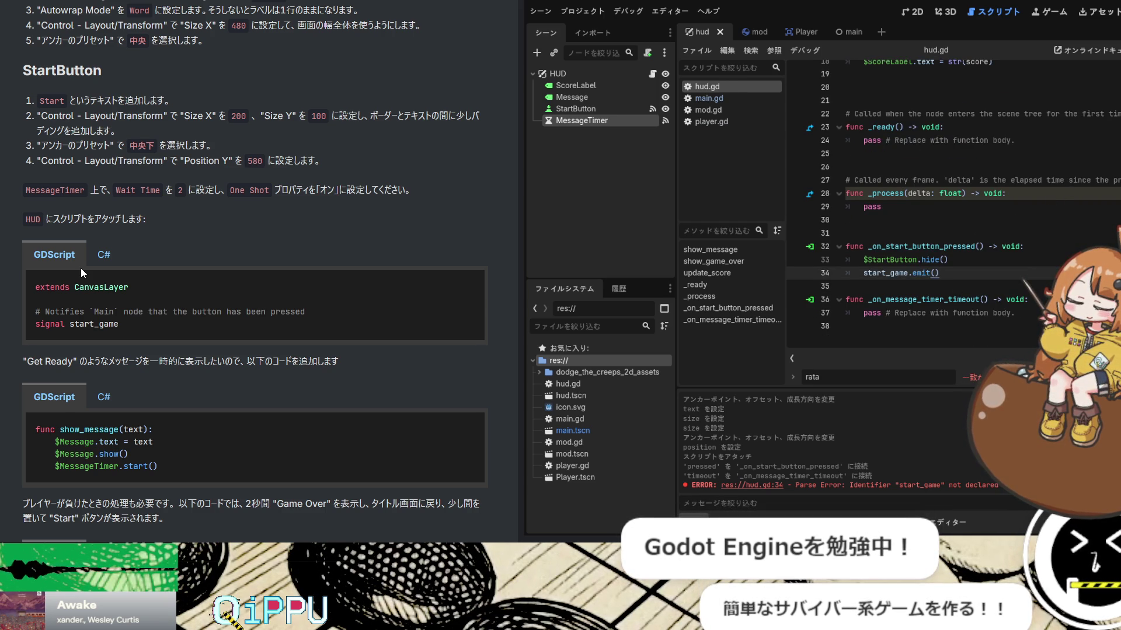
scroll(166, 261, down, 3)
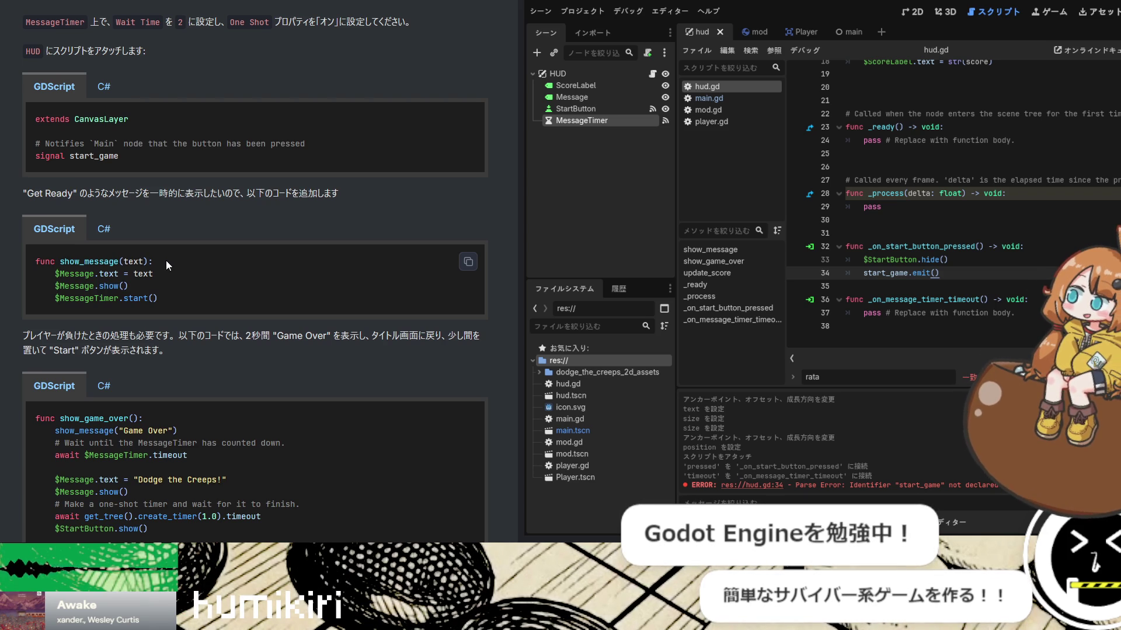
Replace pass in _on_message_timer_timeout with $MessageTimer.hide() and save hud.gd
scroll(166, 261, down, 15)
scroll(165, 262, up, 15)
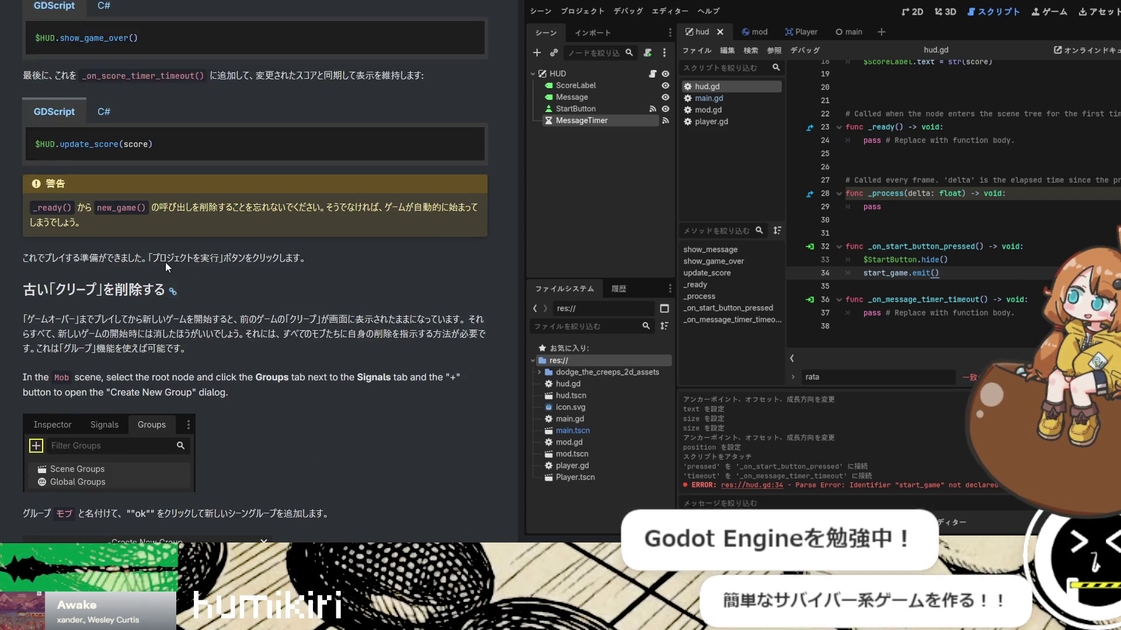
scroll(166, 263, up, 7)
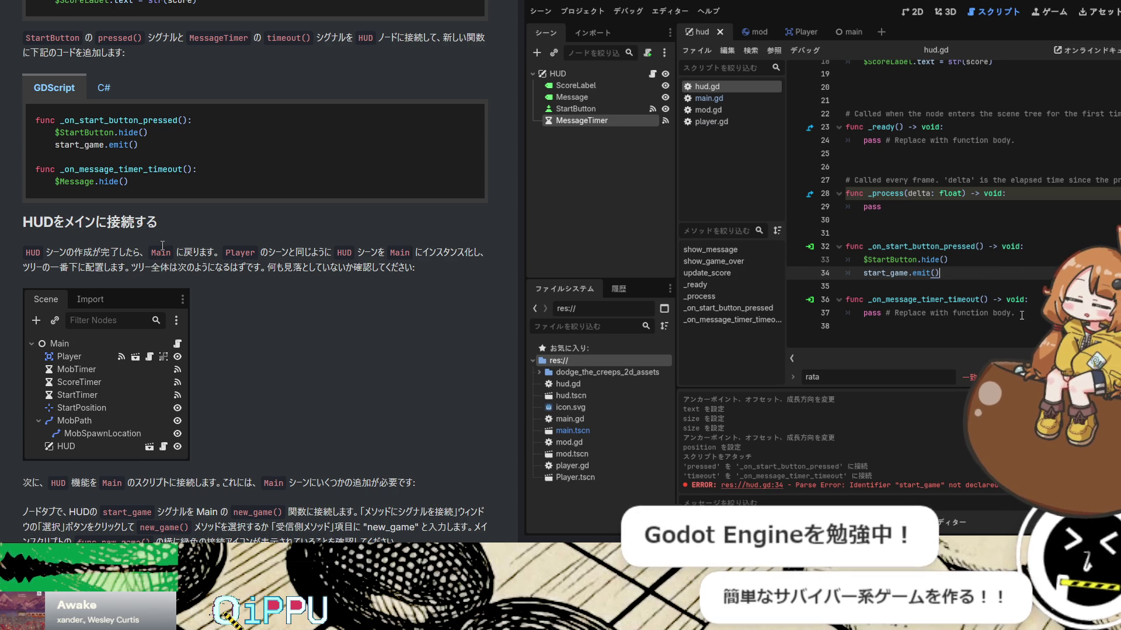
drag(1015, 313, 862, 313)
text($M)
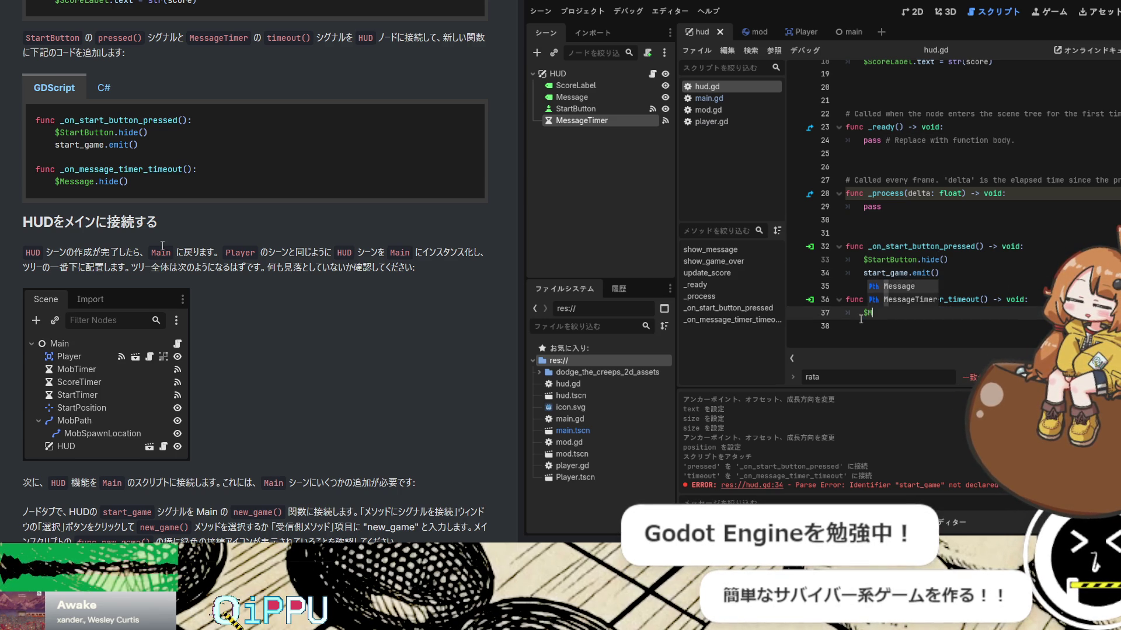
text(essageTimer.)
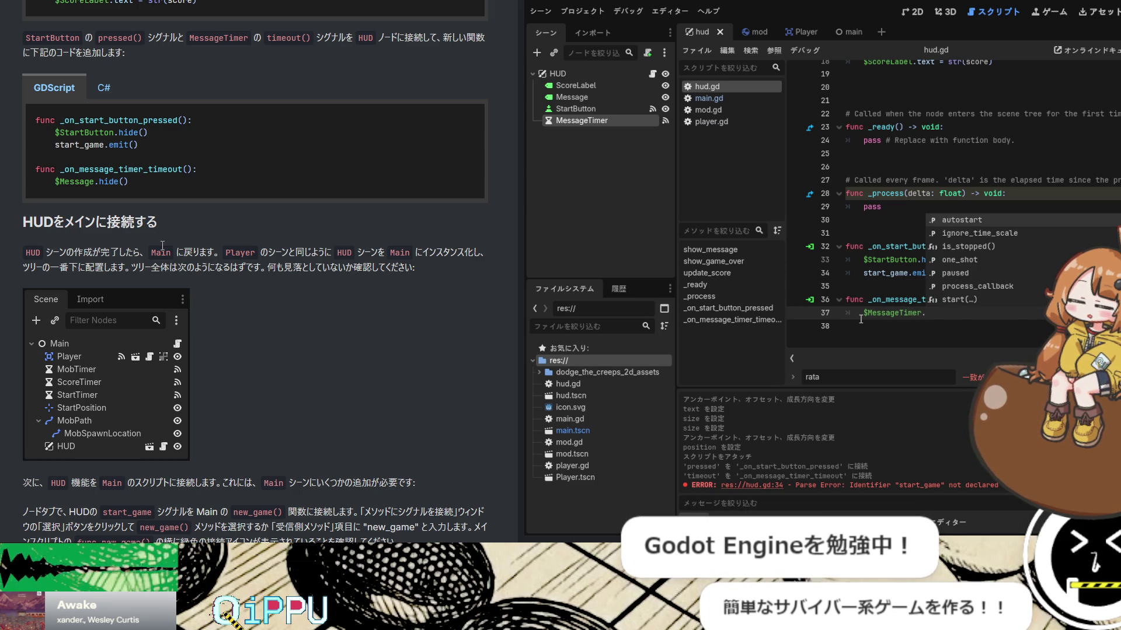
text(hide())
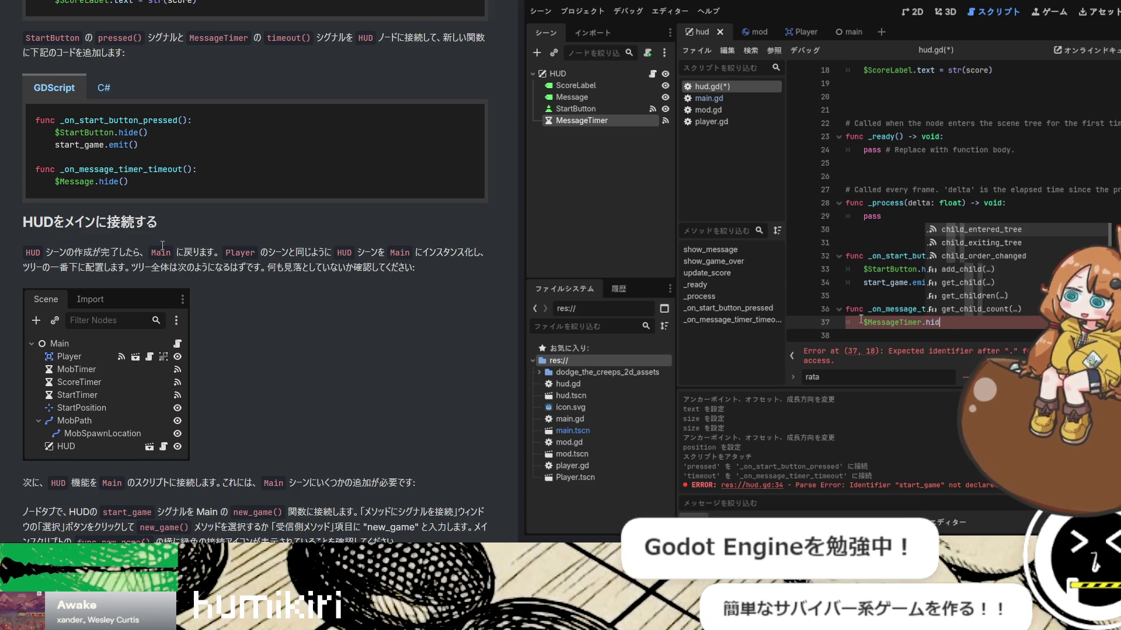
key(ctrl+s)
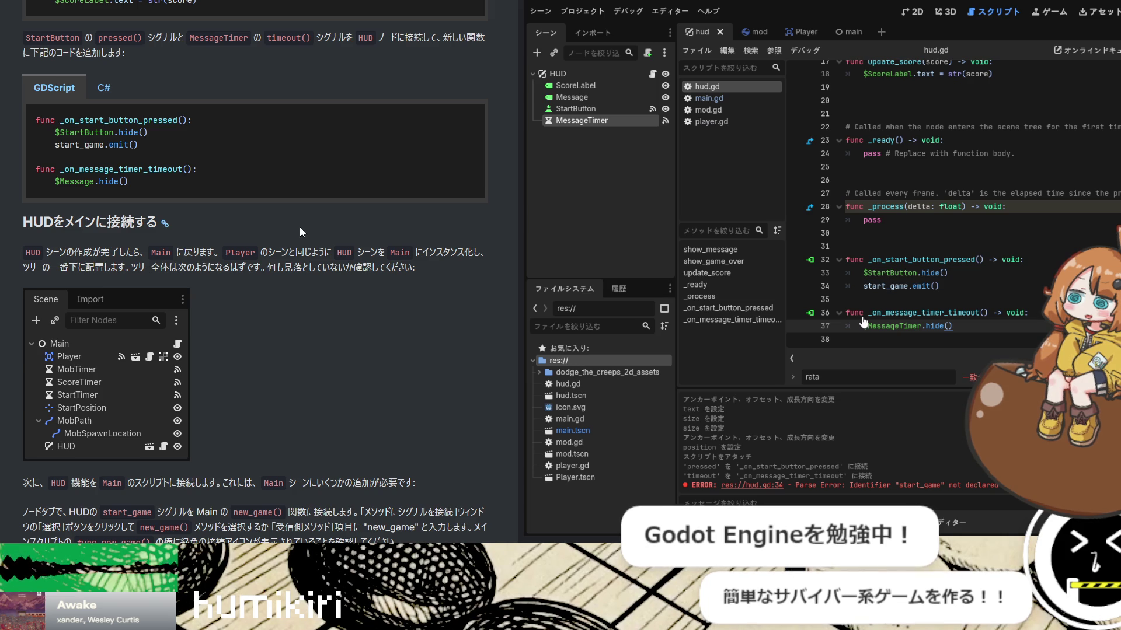
scroll(298, 225, down, 3)
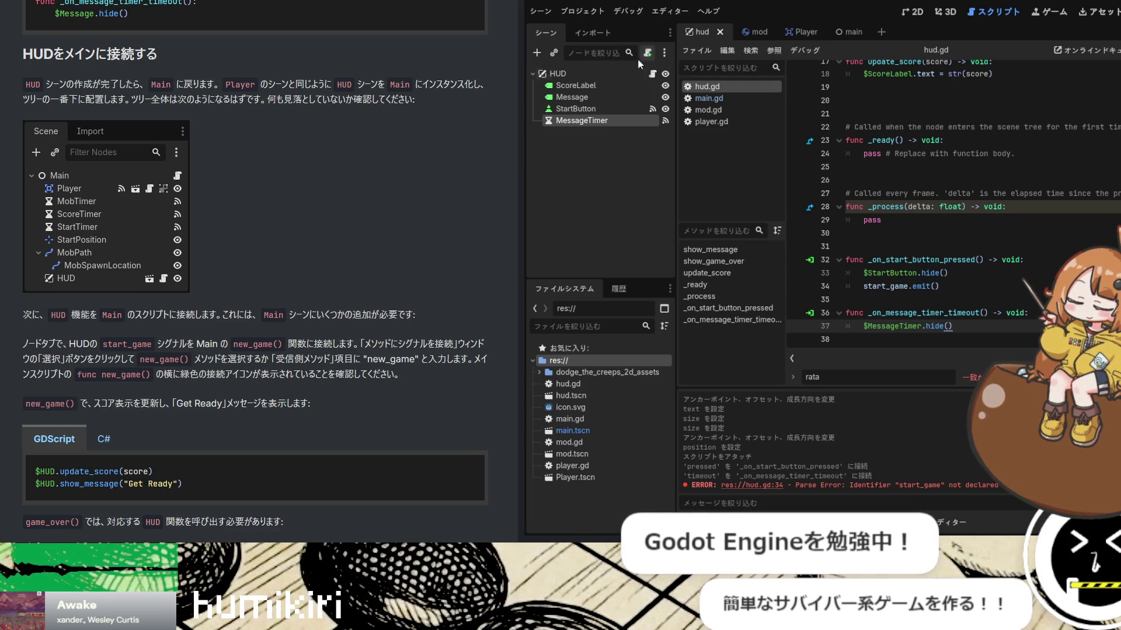
Switch to the main scene and drag hud.tscn under the Main root node
click(797, 32)
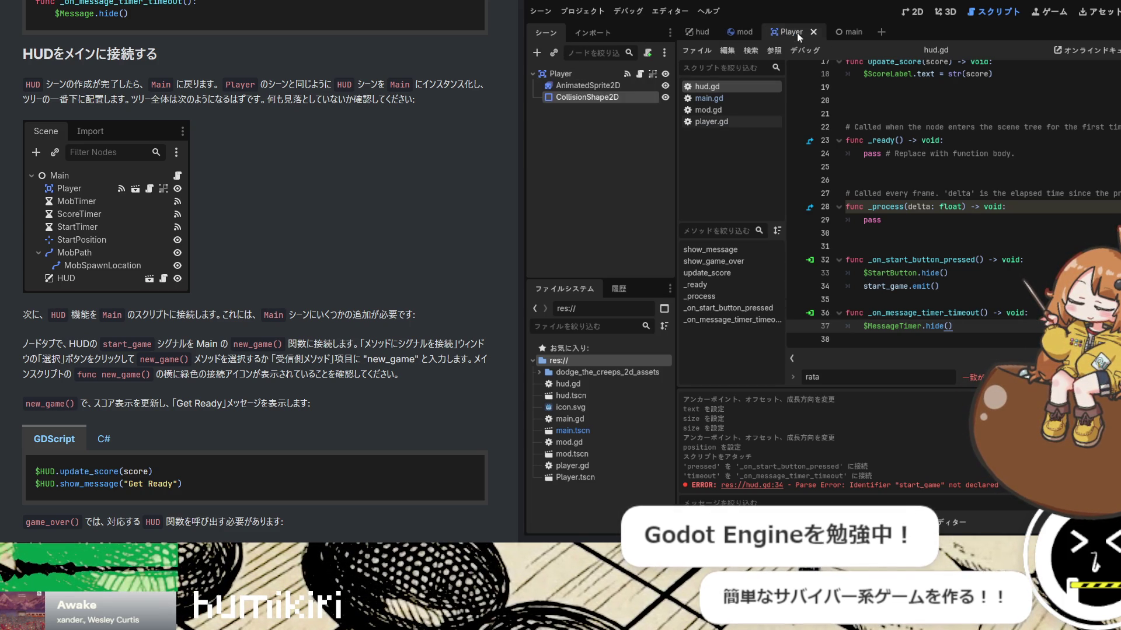
click(846, 34)
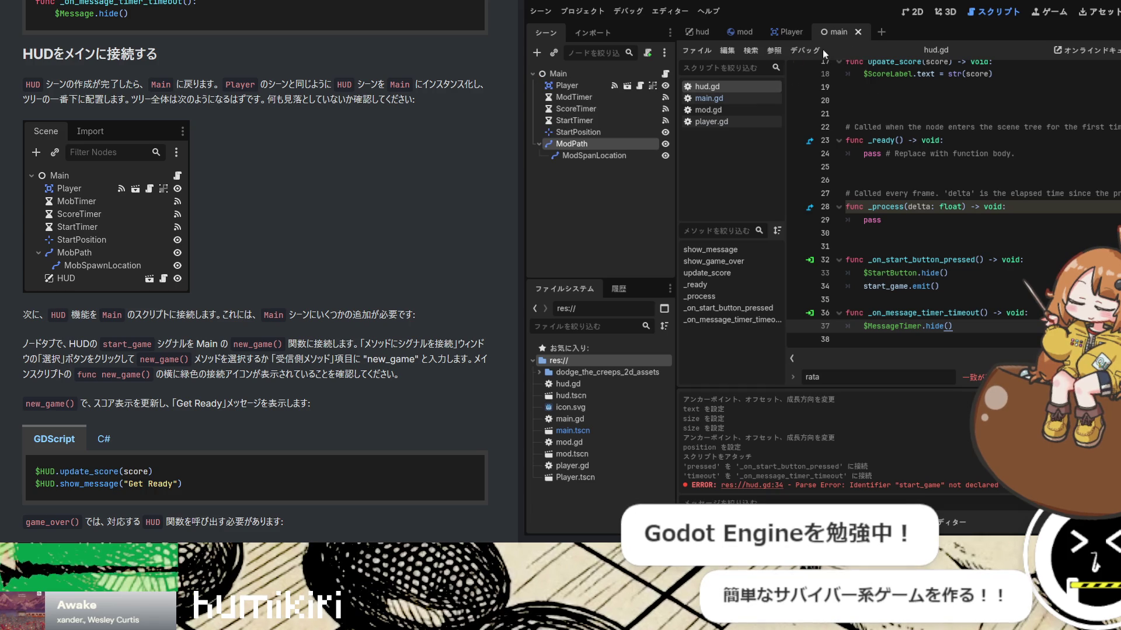
click(560, 74)
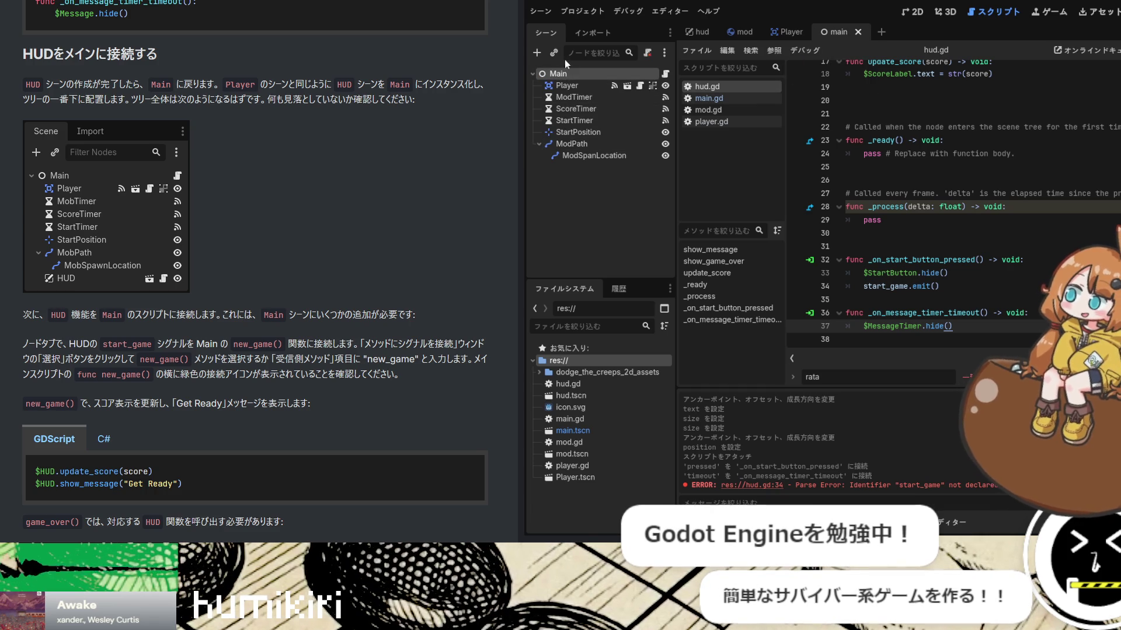
click(910, 182)
drag(571, 396, 607, 232)
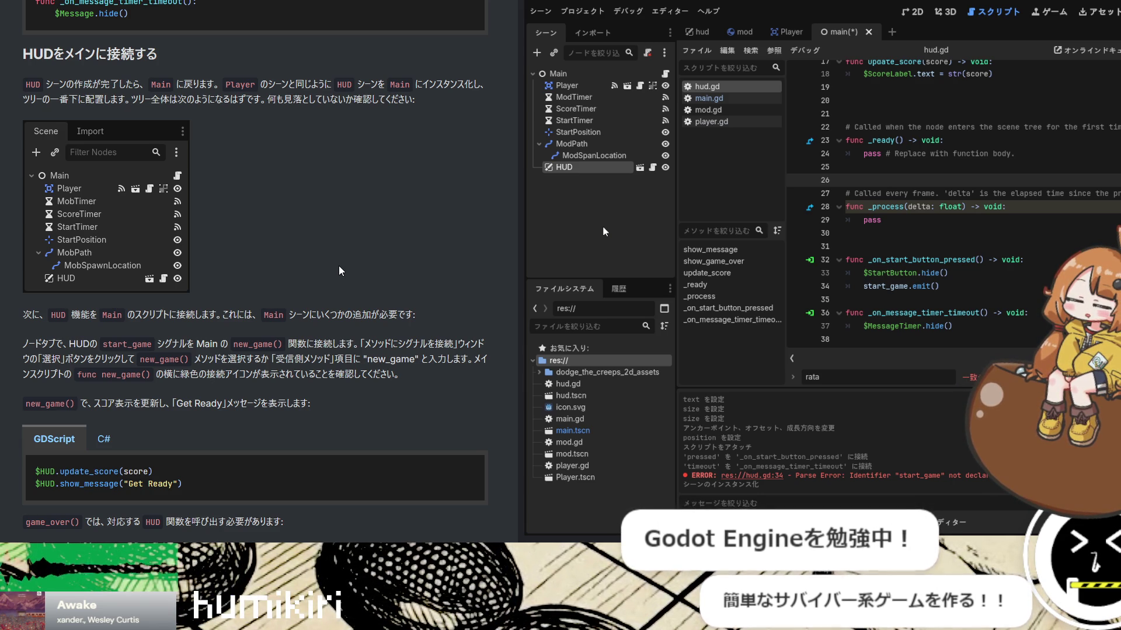
scroll(364, 258, down, 4)
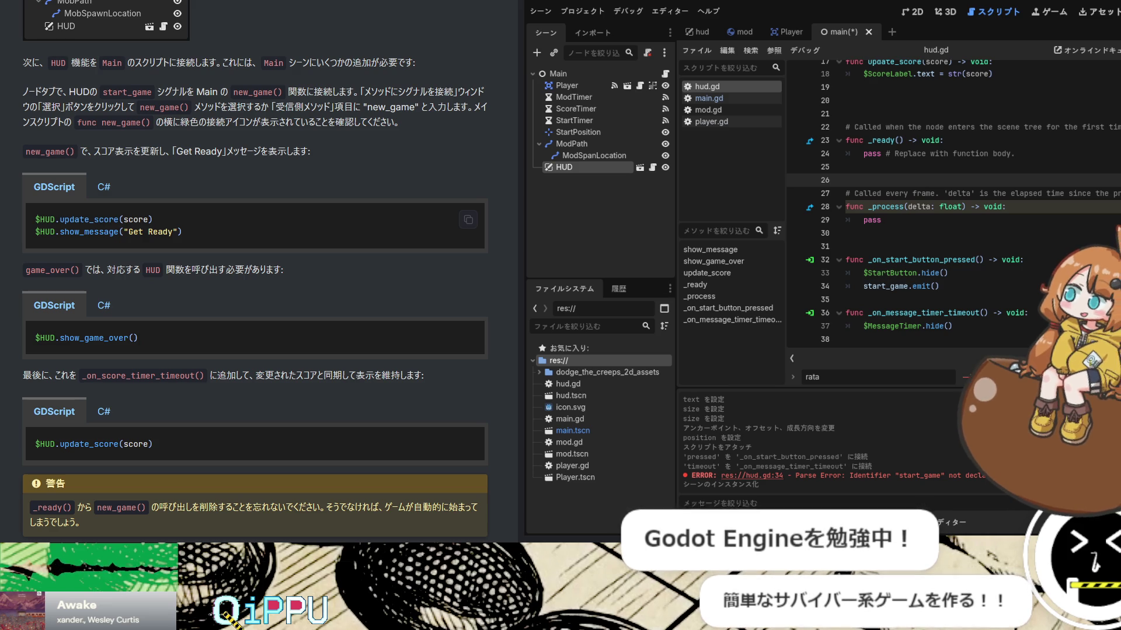
Restore the Godot window from maximized and move it lower on the right
key(super+Down)
mouse_move(876, 72)
mouse_down()
mouse_move(828, 99)
mouse_move(762, 101)
mouse_up()
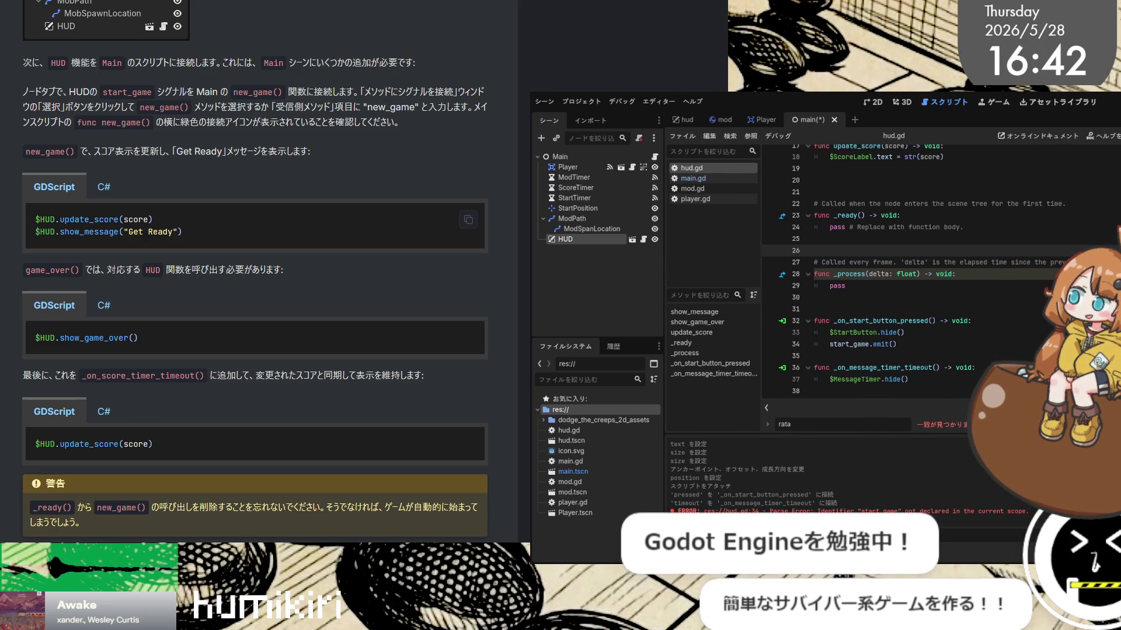
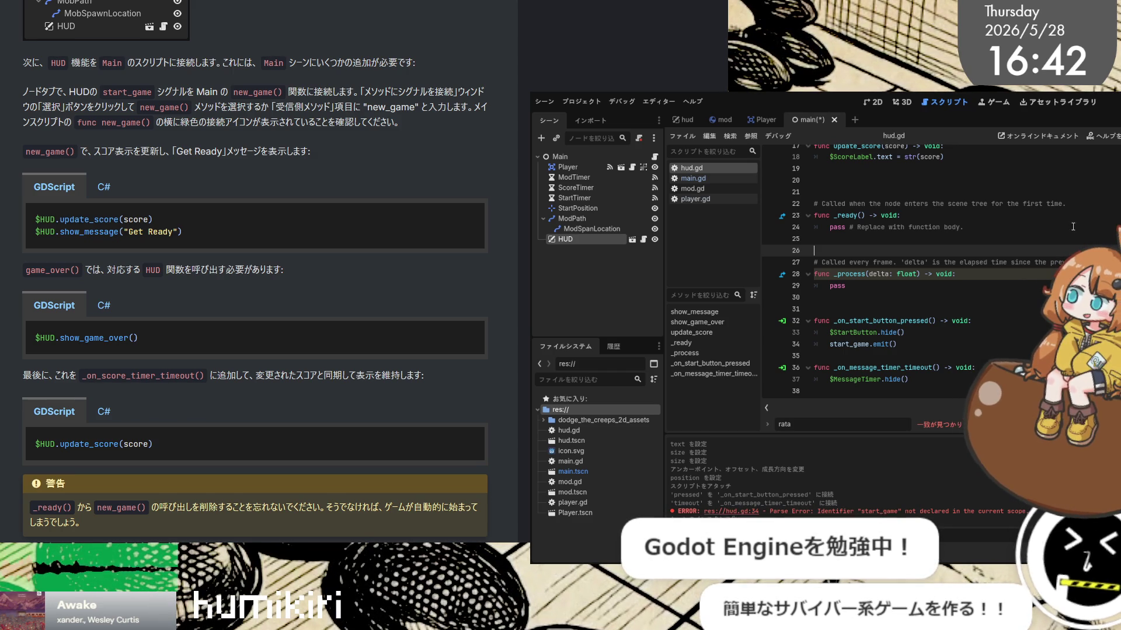
Save the Main scene, check the tutorial's signal sentence, and open main.gd in the script editor
key(ctrl+s)
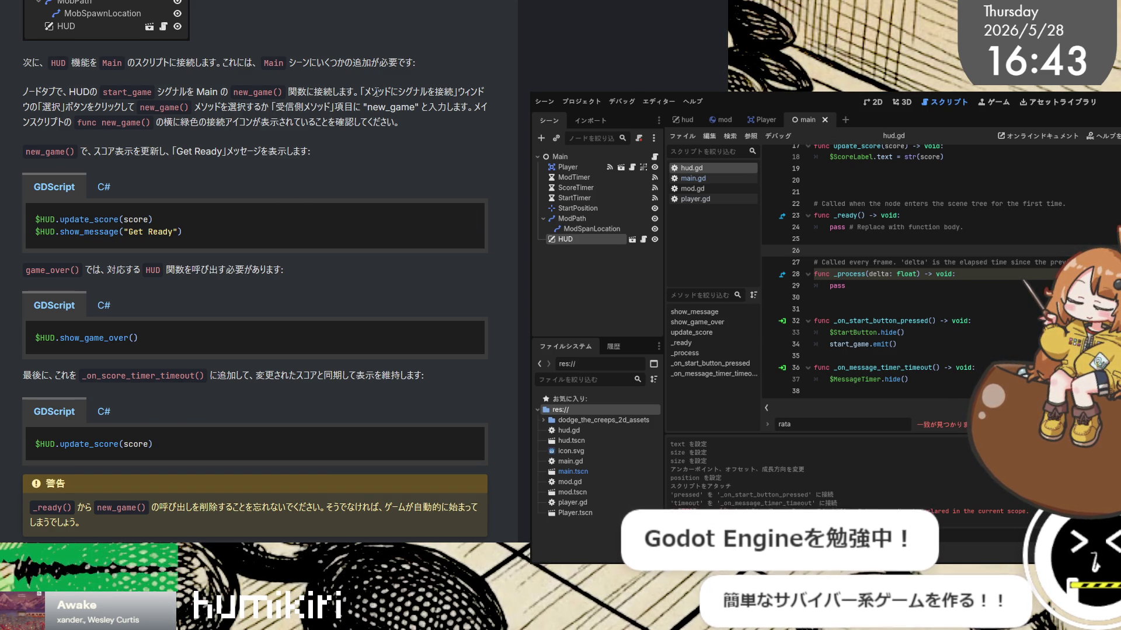
drag(360, 92, 485, 92)
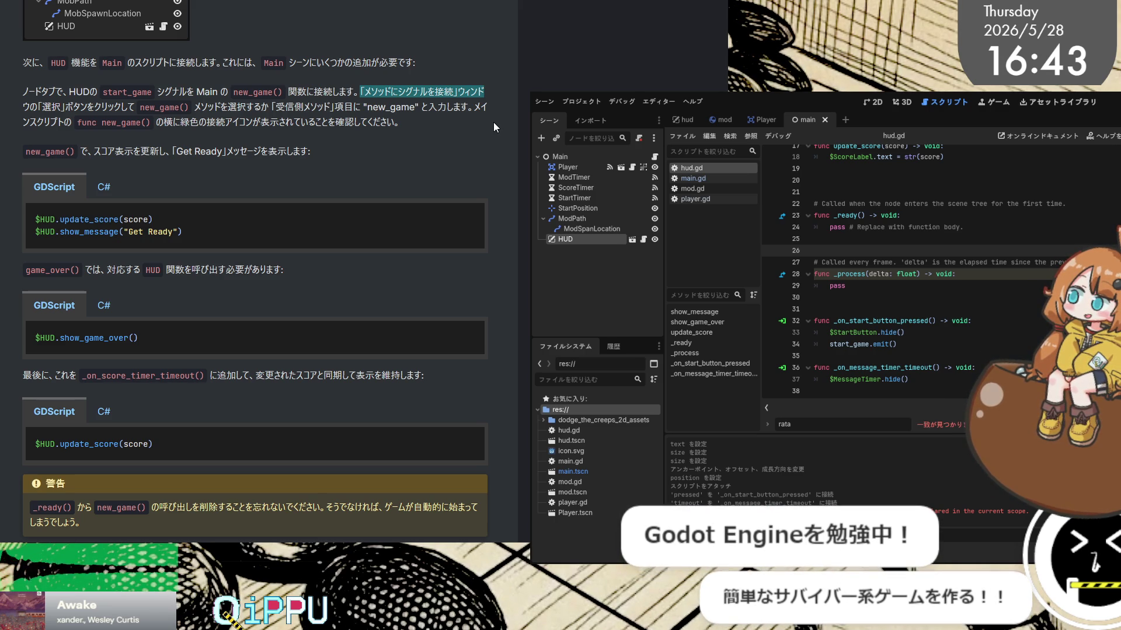
key(alt+Tab)
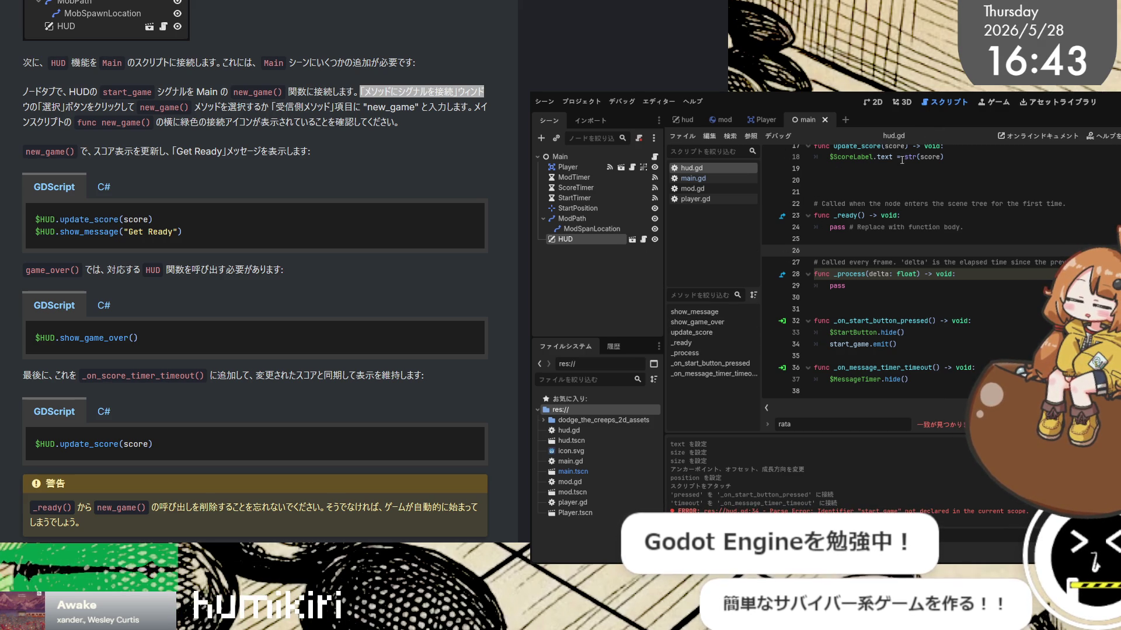
click(717, 180)
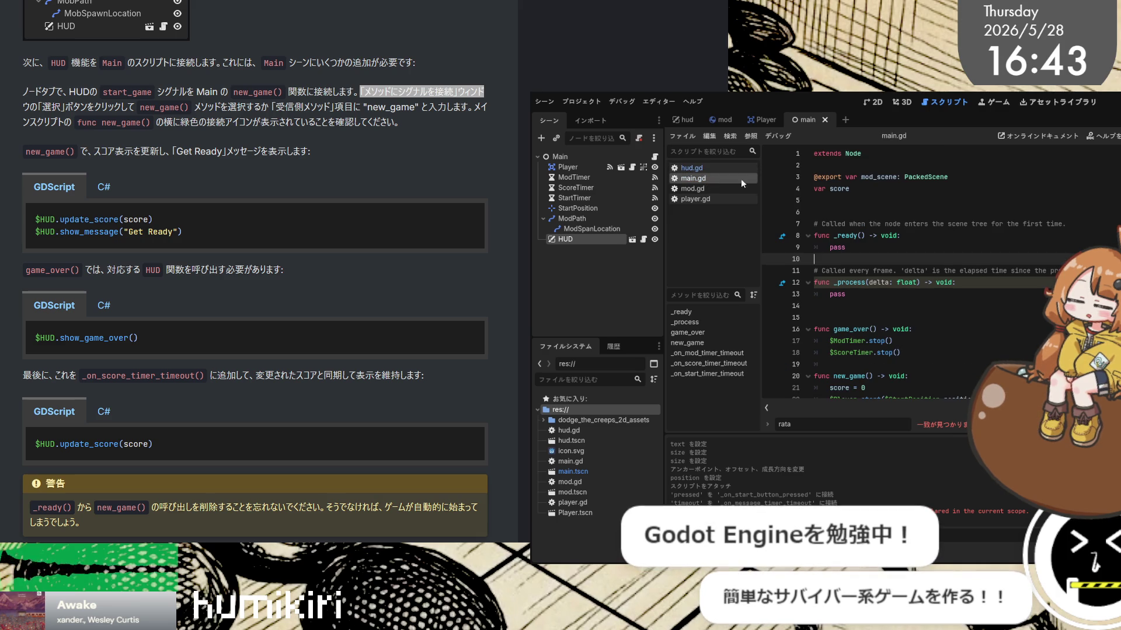
Jump to main.gd's new_game function, compare with the tutorial, and select the Main node
click(710, 343)
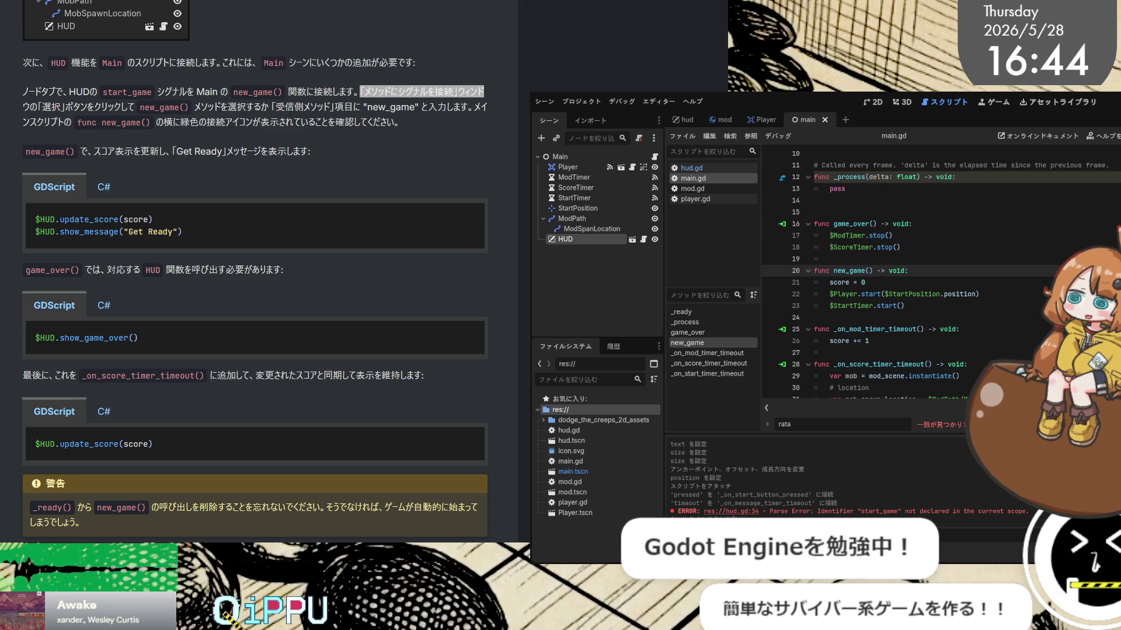
key(alt+Tab)
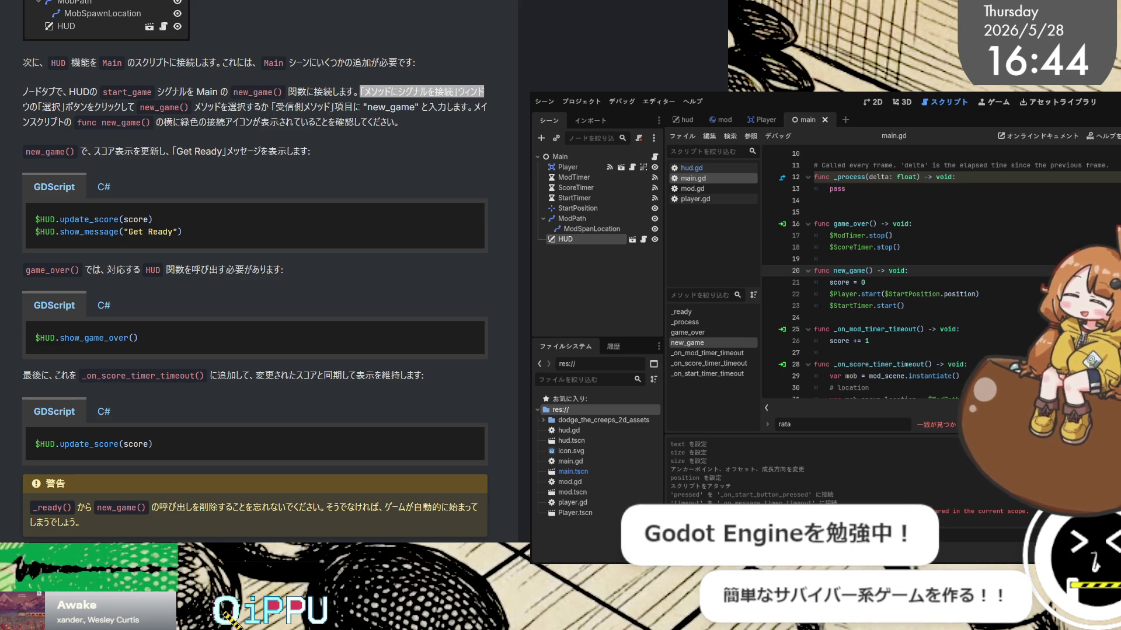
key(alt+Tab)
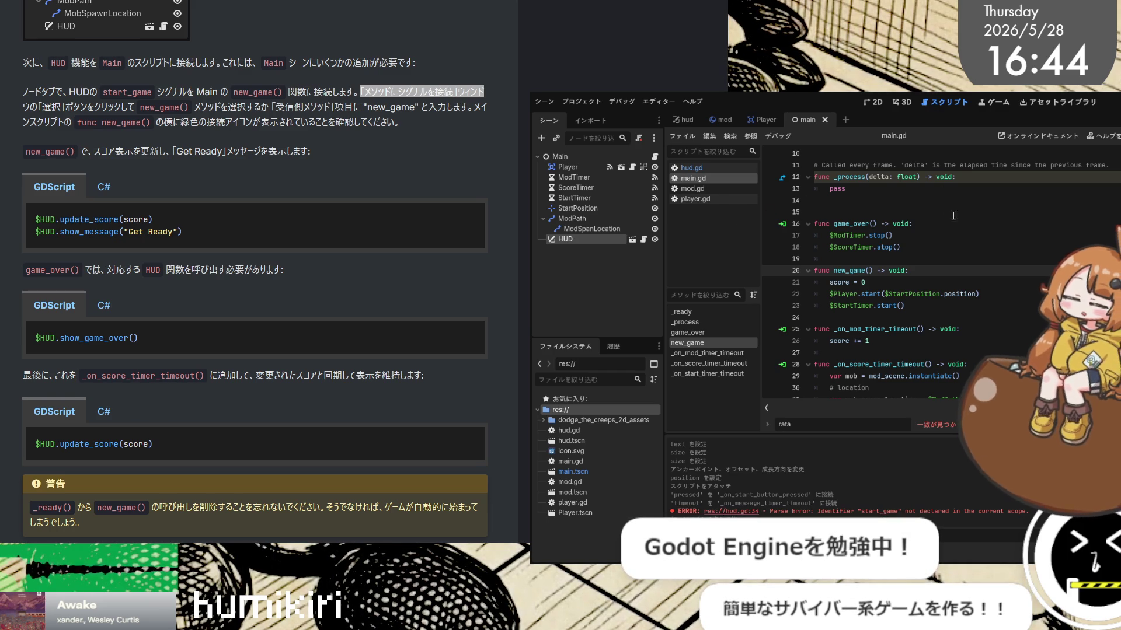
click(571, 159)
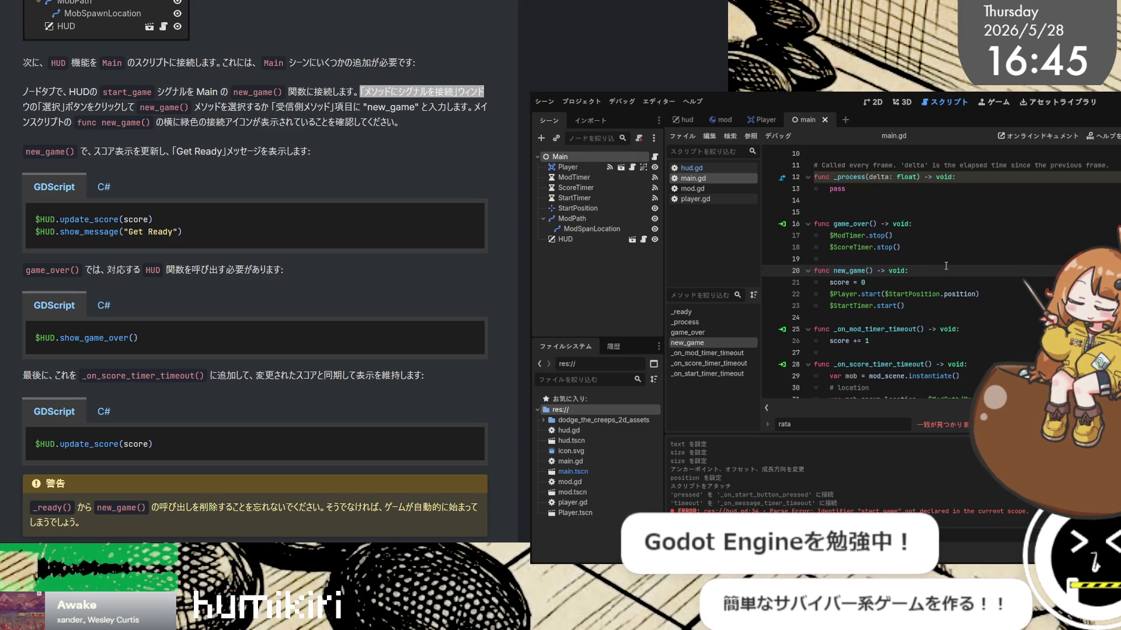
Inspect game_over and new_game in main.gd, then open hud.gd at the start_game parse error
click(715, 333)
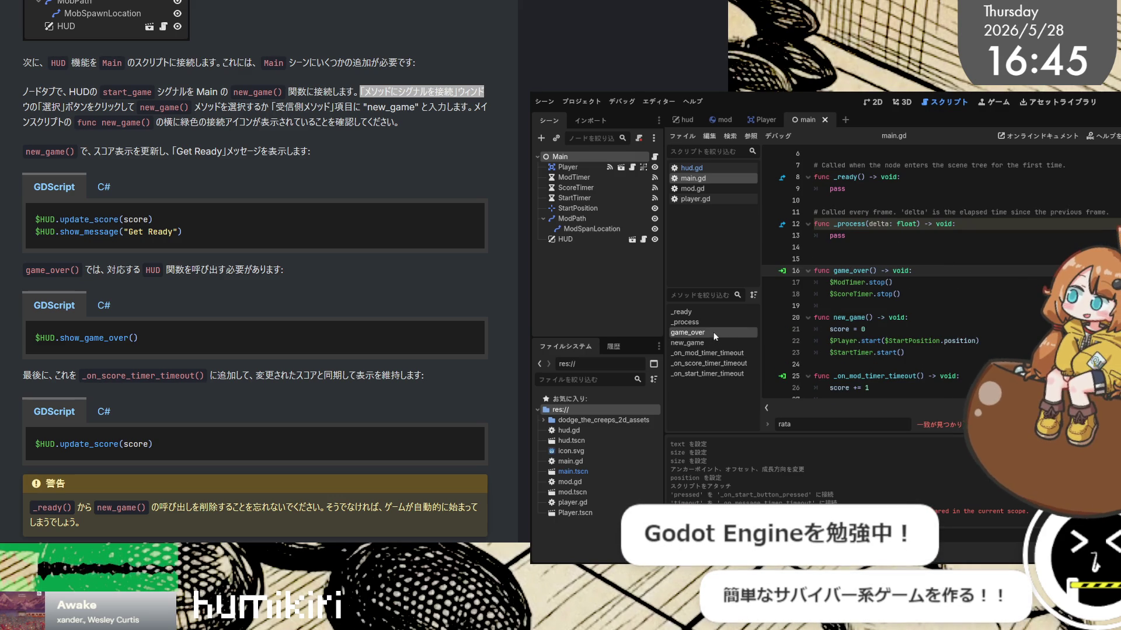
click(924, 309)
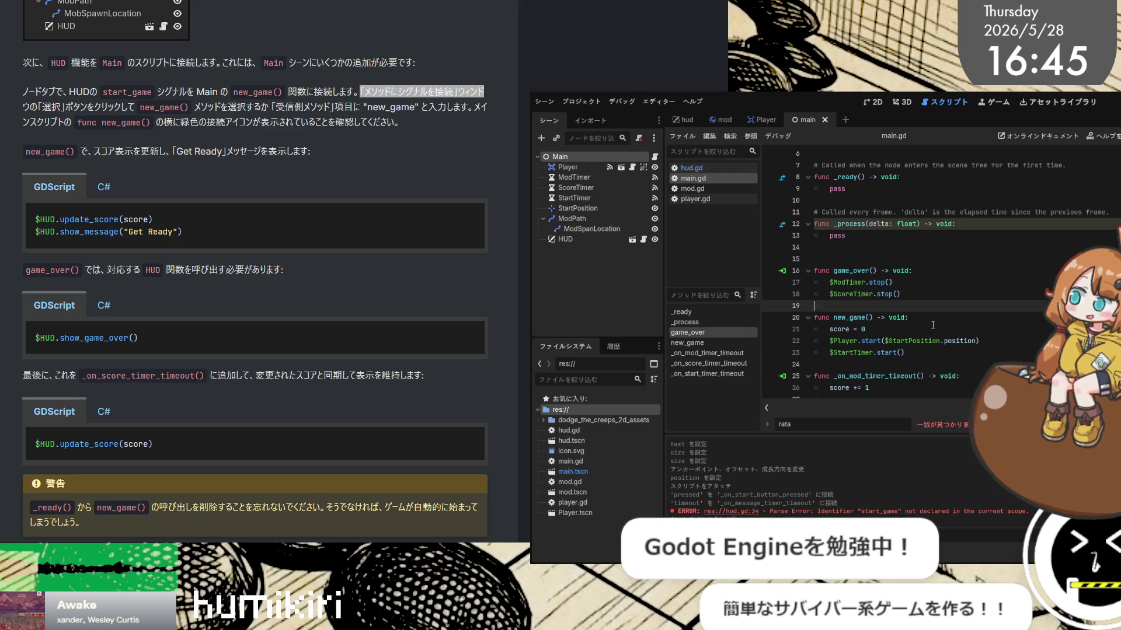
click(935, 330)
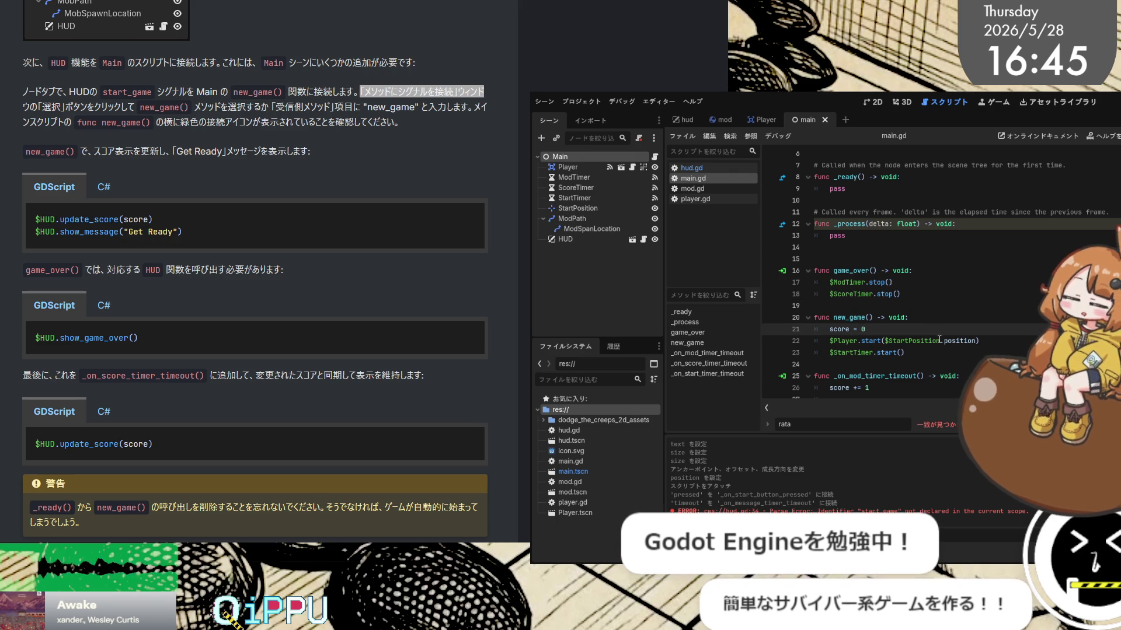
scroll(939, 340, down, 2)
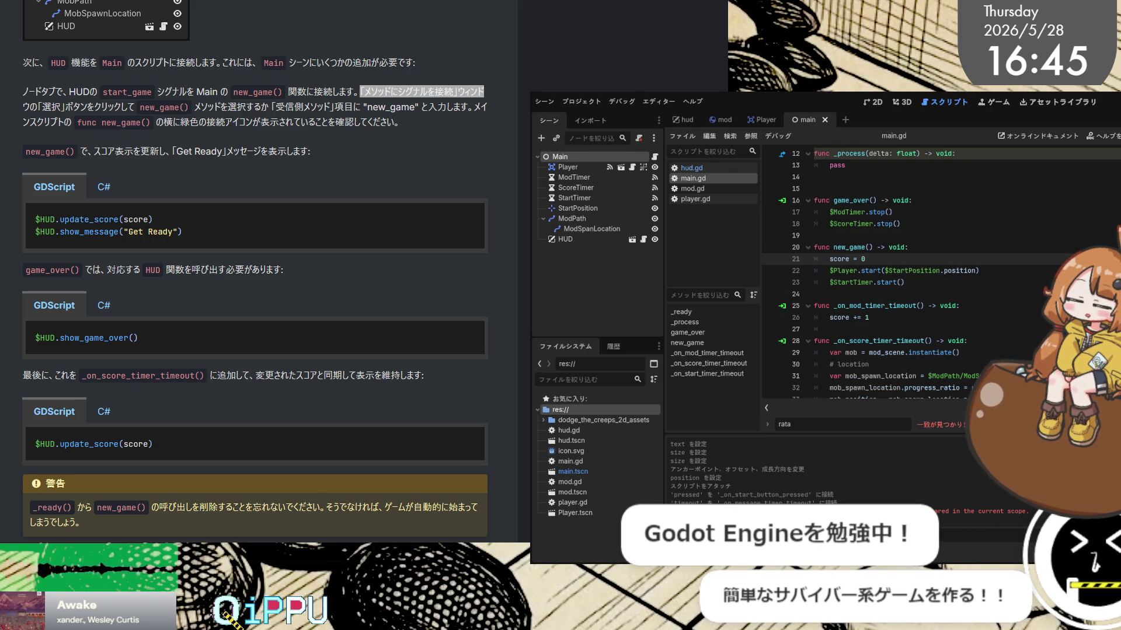
scroll(988, 316, up, 4)
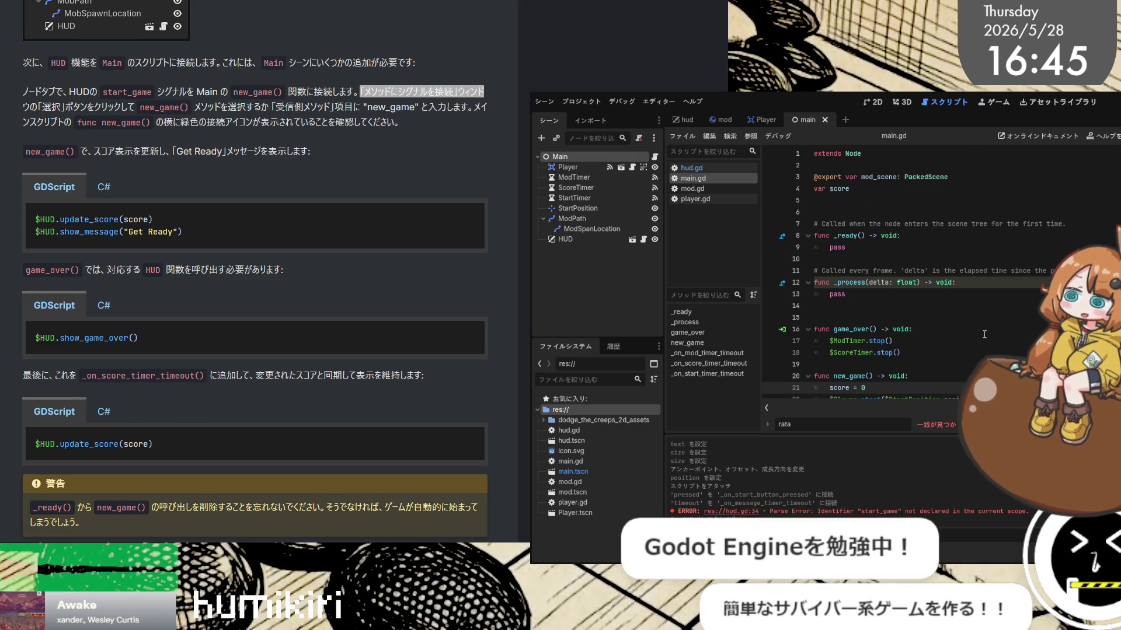
scroll(993, 473, up, 1)
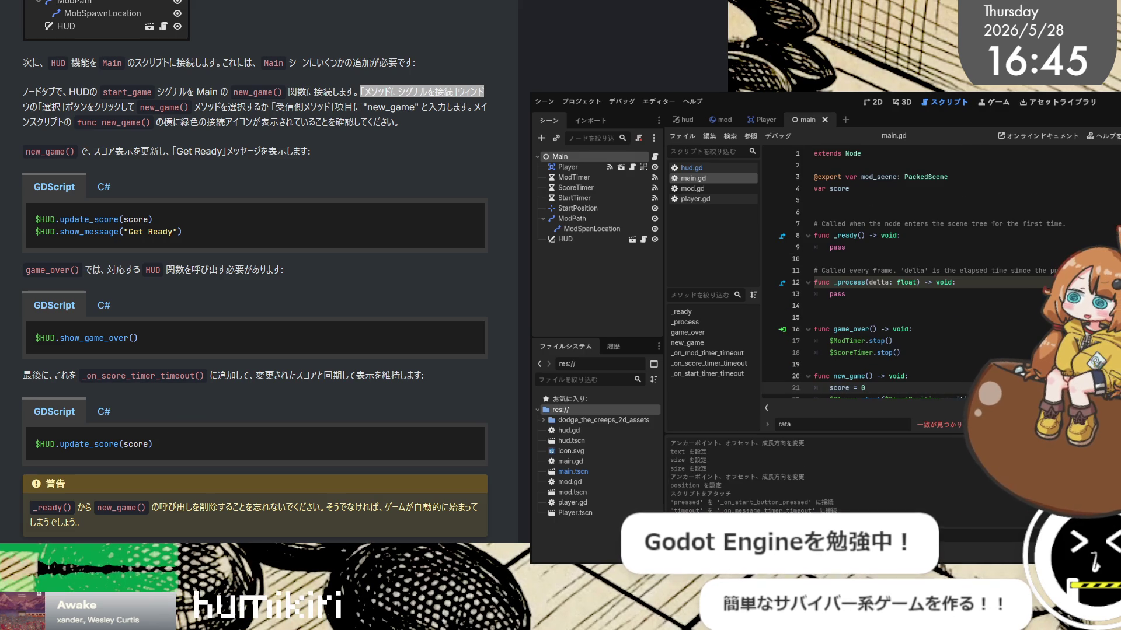
scroll(974, 512, down, 1)
click(975, 511)
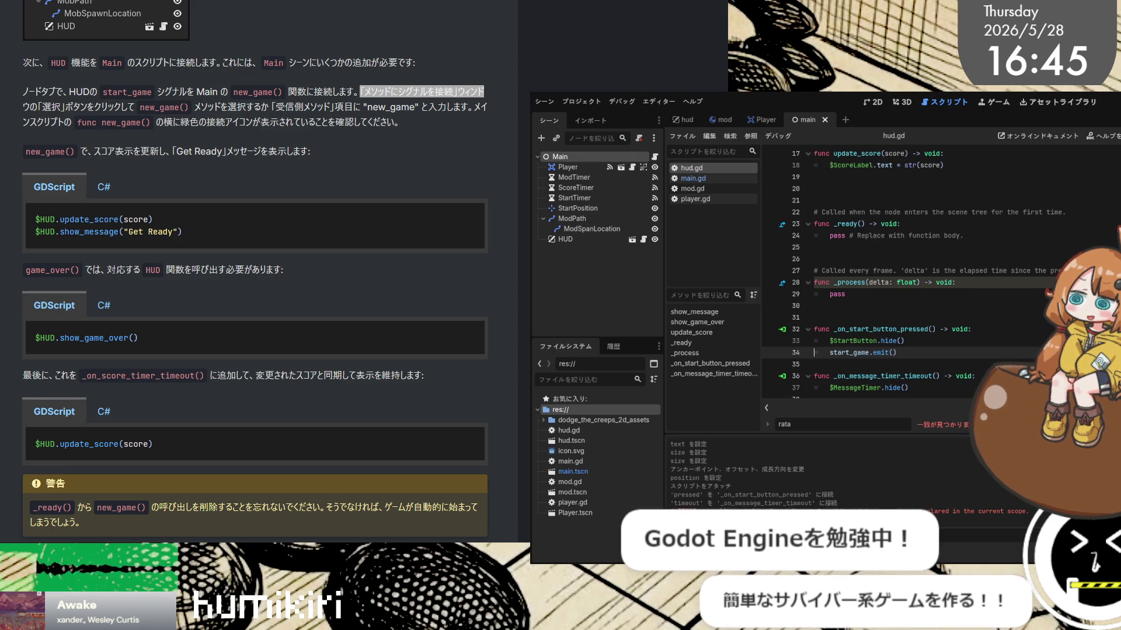
Return to main.gd and search the tutorial for the Player's hit signal section
scroll(887, 346, up, 5)
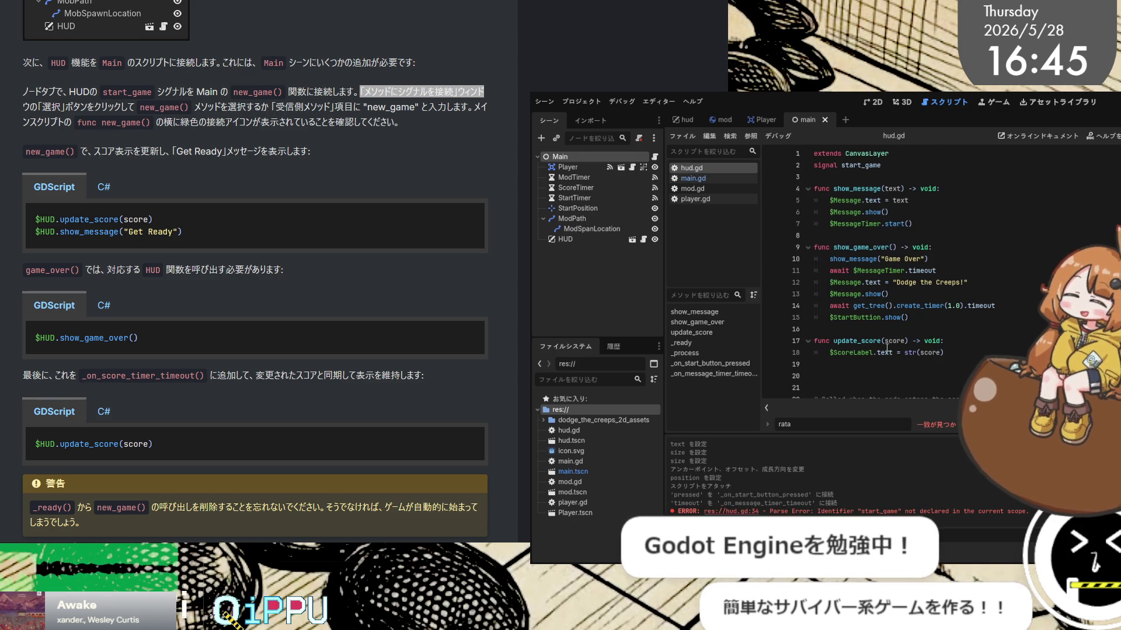
scroll(887, 346, down, 5)
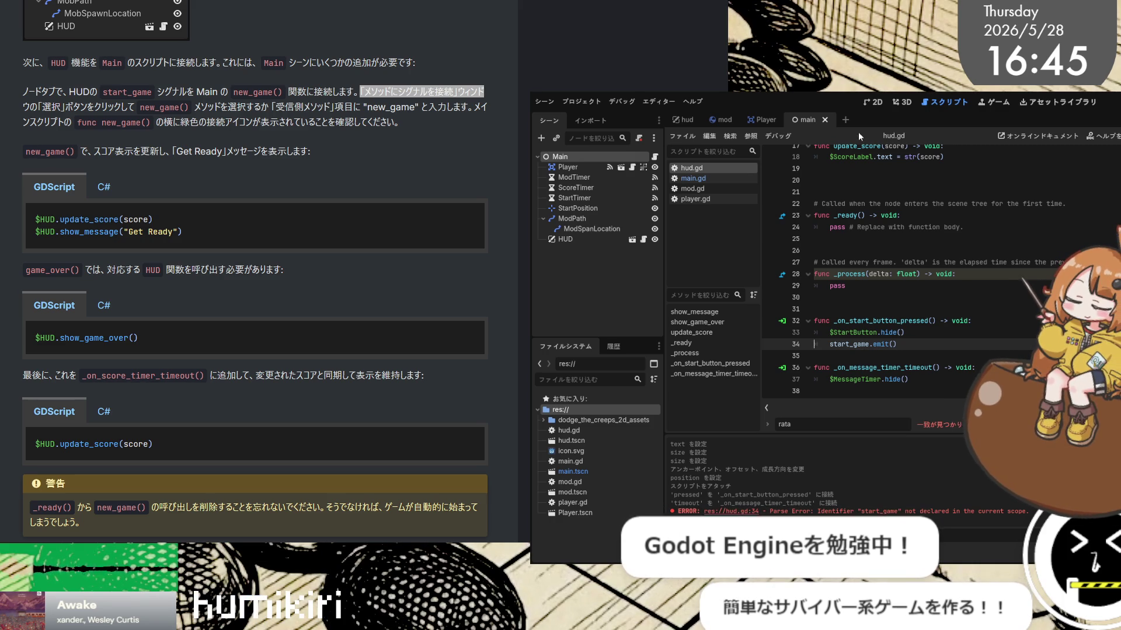
click(699, 179)
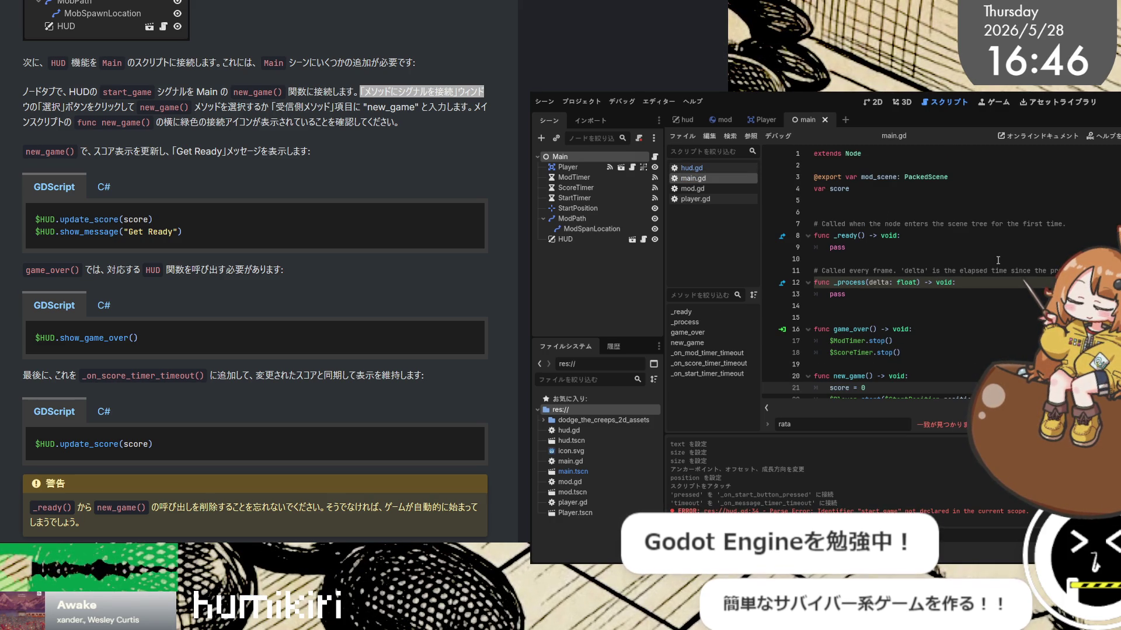
click(188, 164)
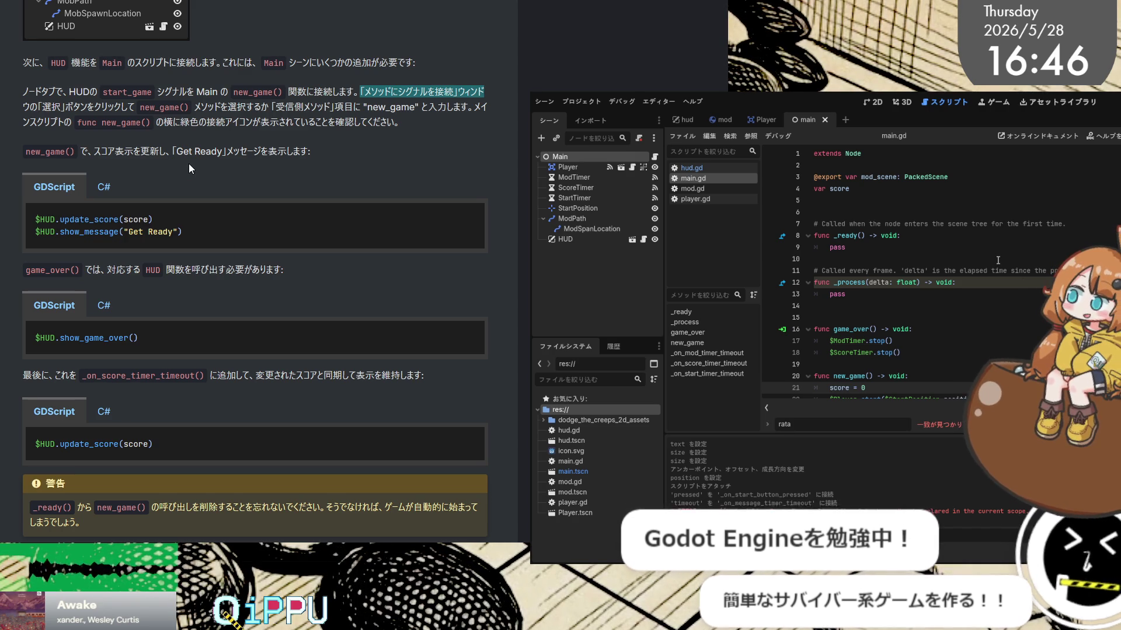
key(alt+Tab)
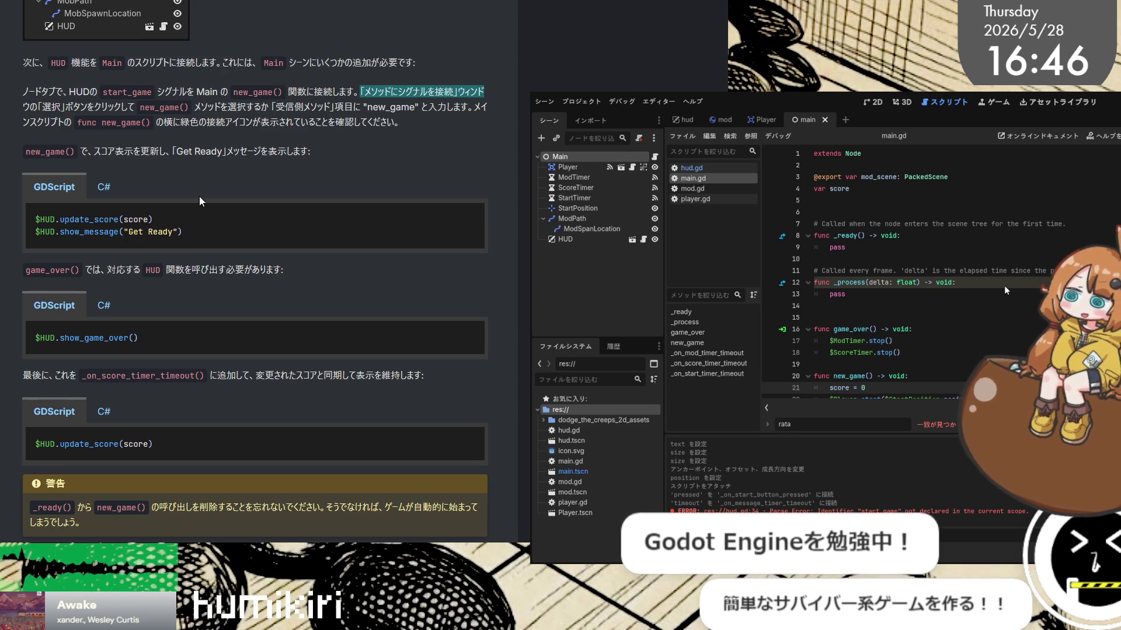
key(ctrl+f)
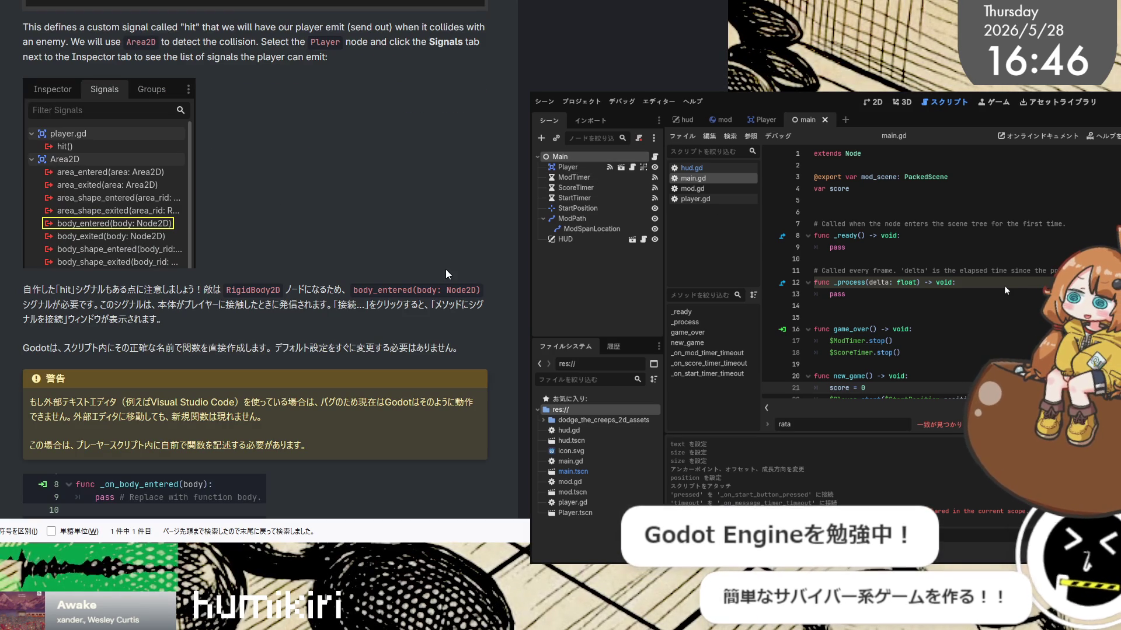
scroll(448, 274, down, 5)
scroll(448, 273, up, 4)
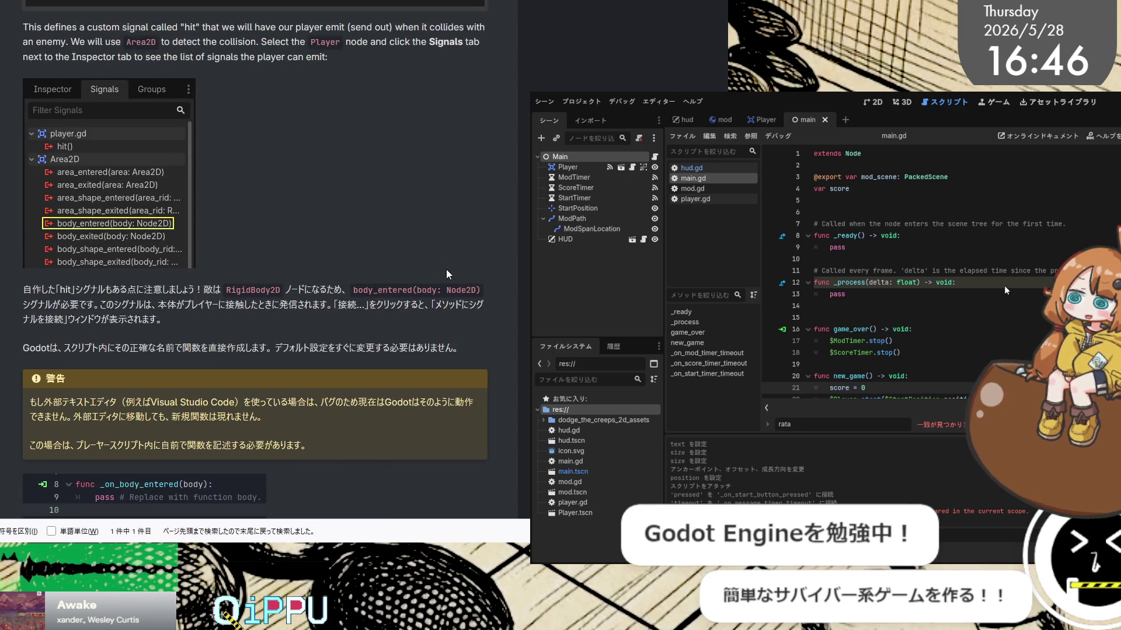
scroll(450, 275, down, 10)
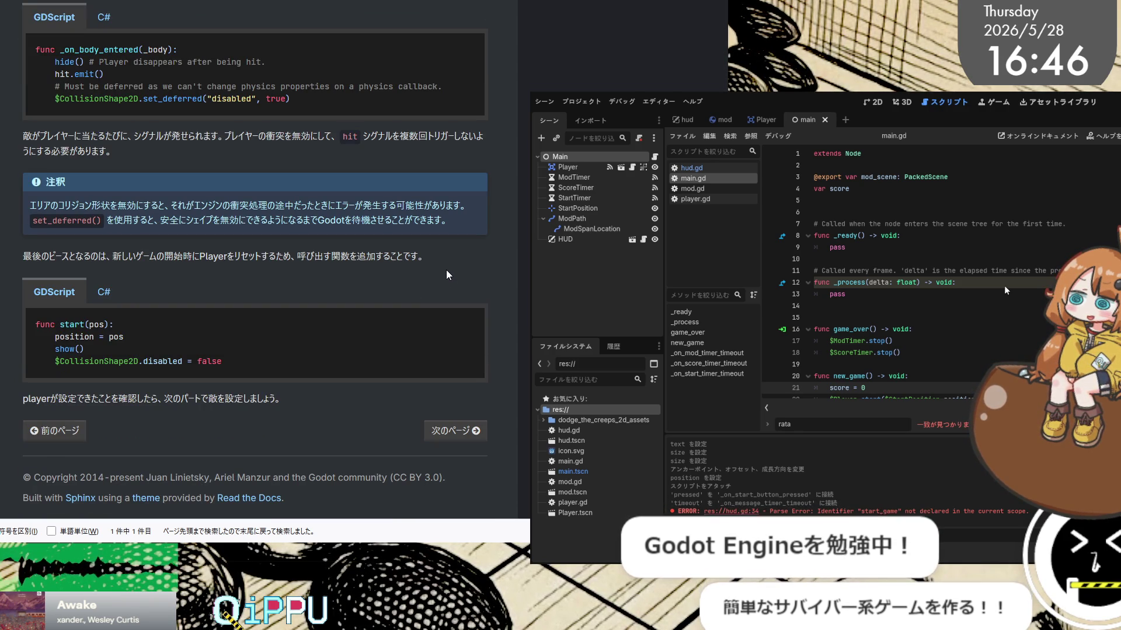
scroll(445, 274, up, 4)
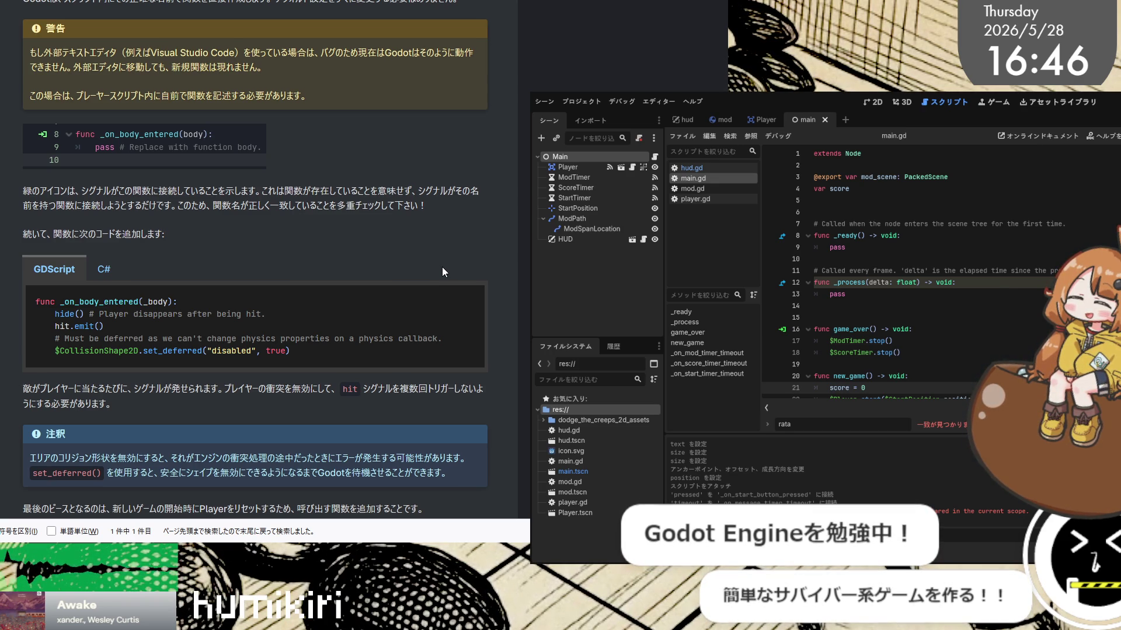
scroll(443, 267, up, 4)
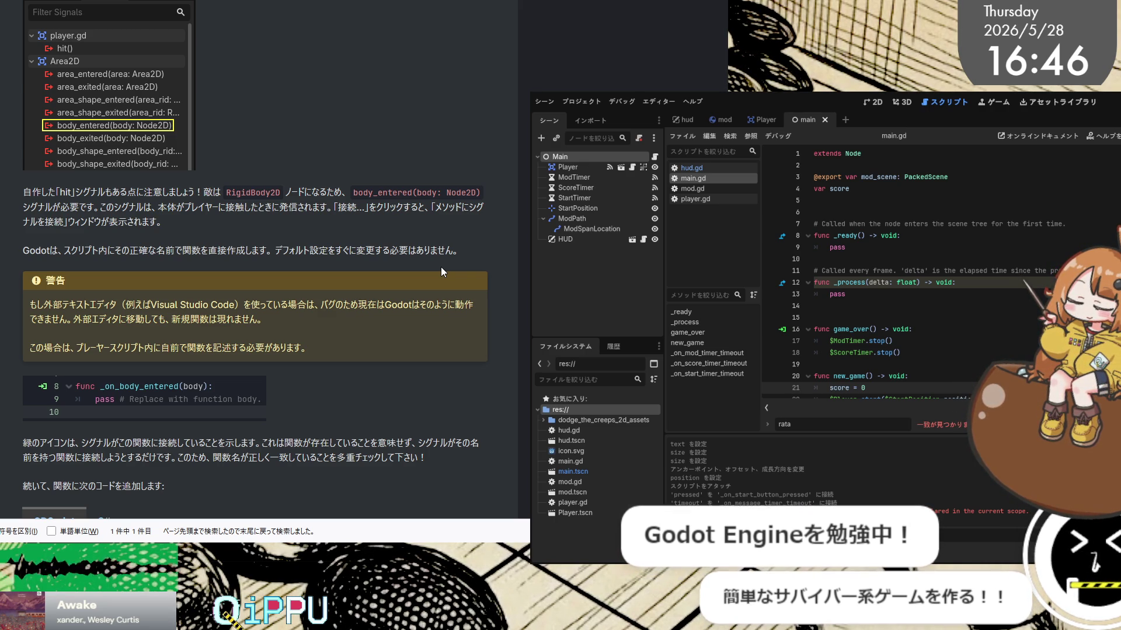
scroll(441, 269, up, 3)
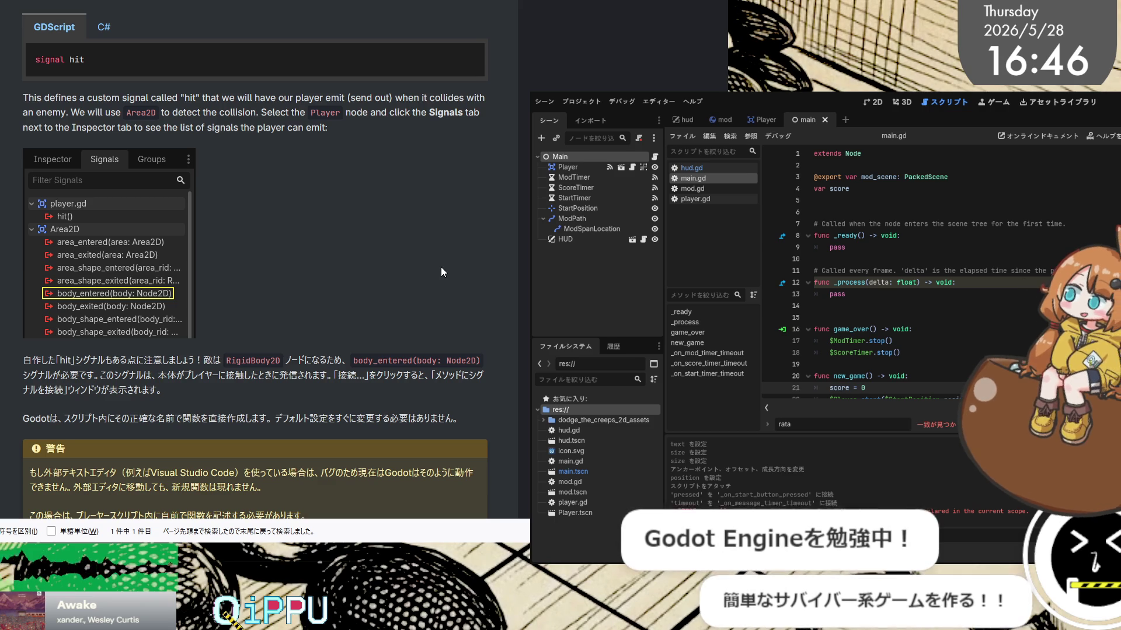
scroll(441, 269, up, 3)
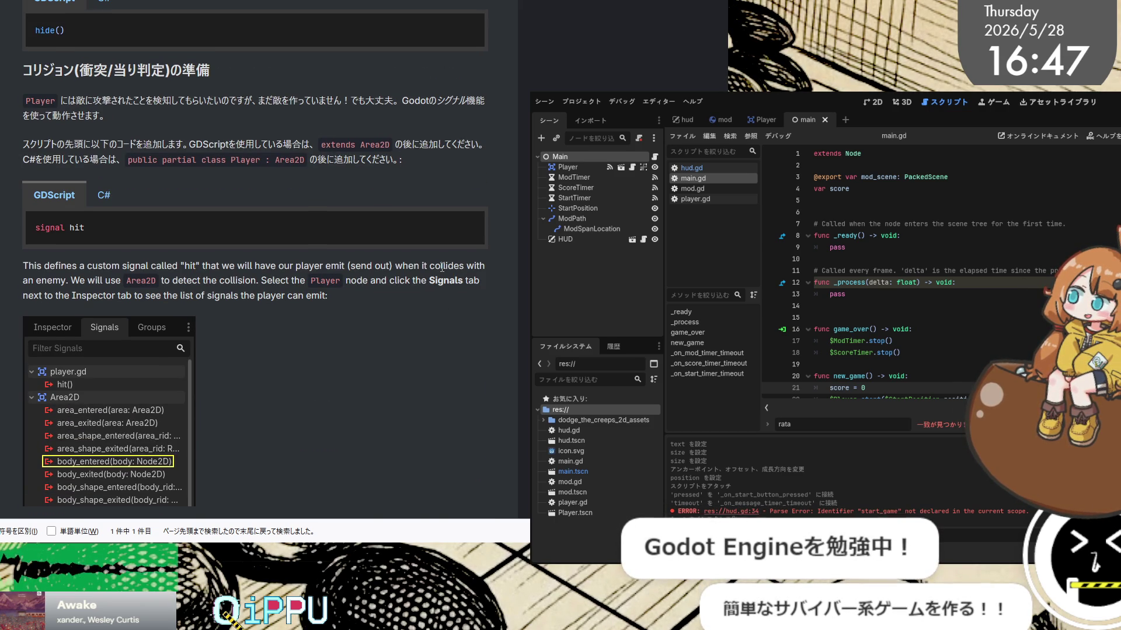
scroll(442, 268, down, 5)
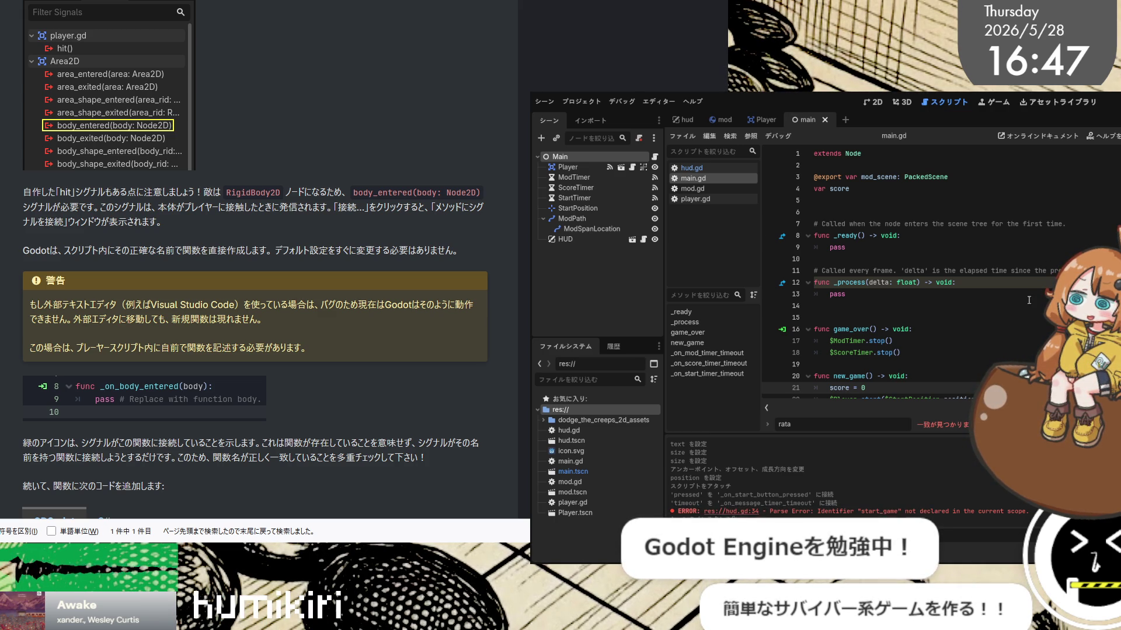
click(1009, 272)
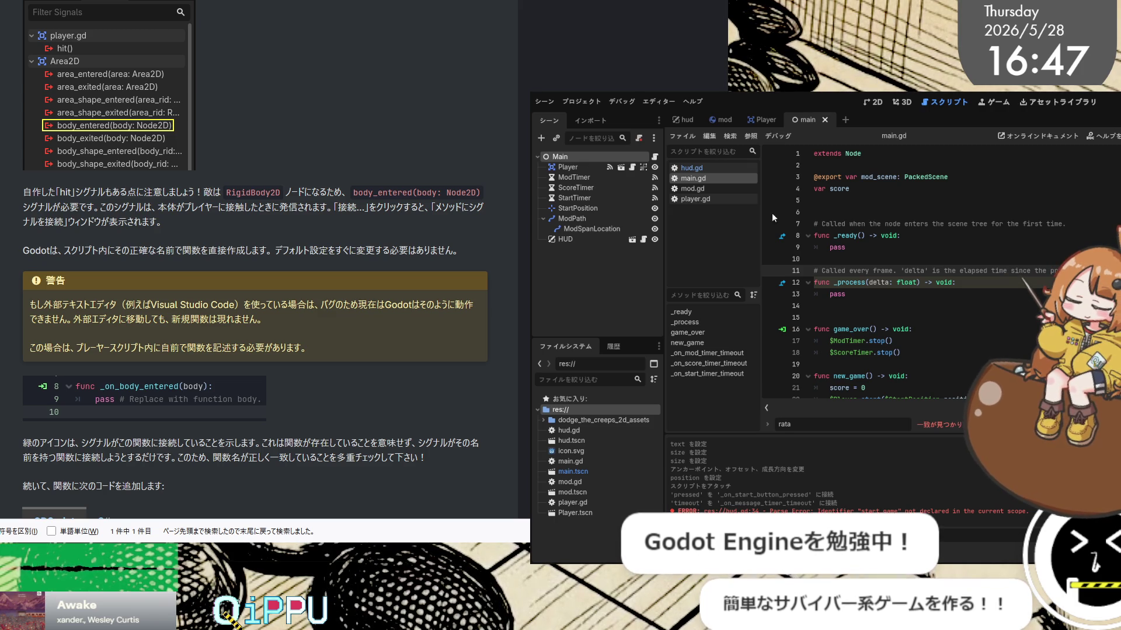
click(565, 239)
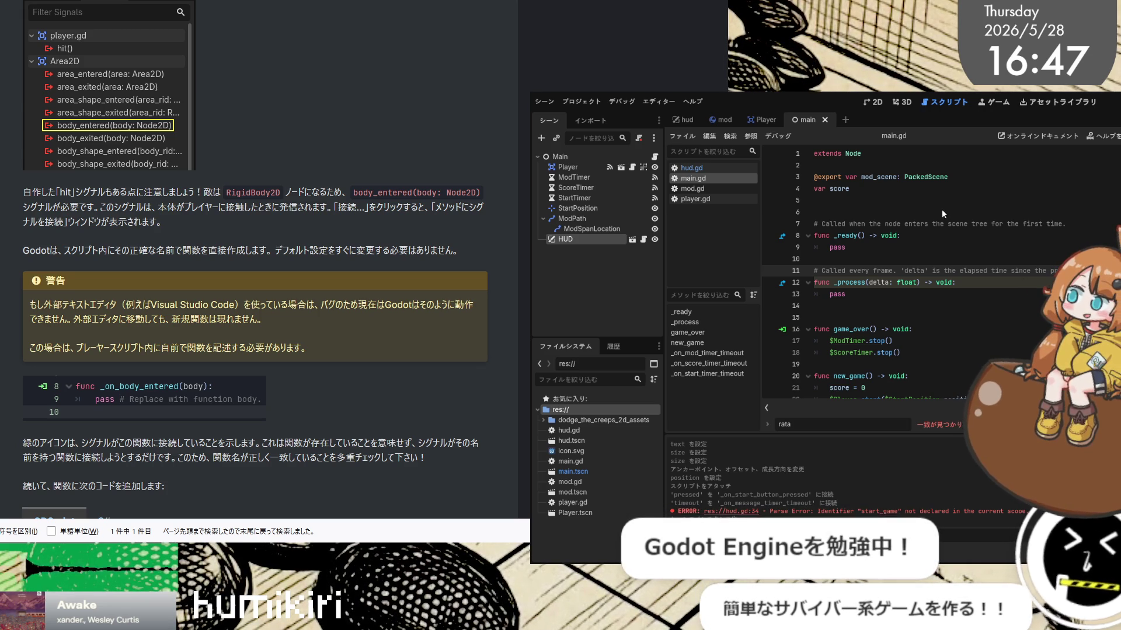
Undo the last edit, save main.gd, and place the caret after $StartTimer.start() in new_game
key(ctrl+z)
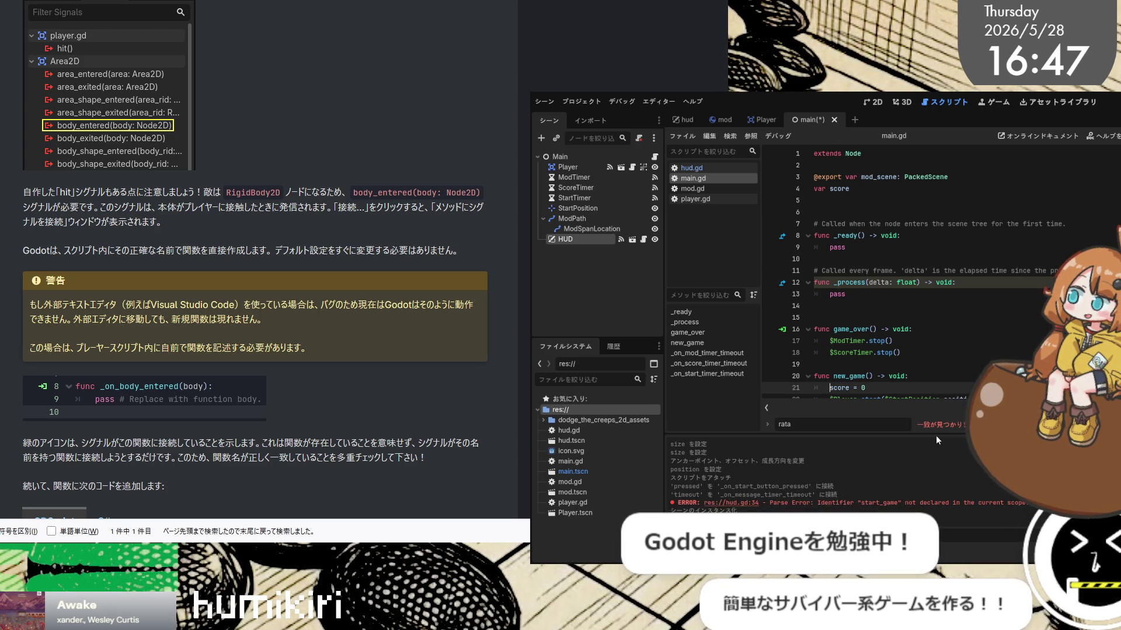
scroll(988, 352, down, 2)
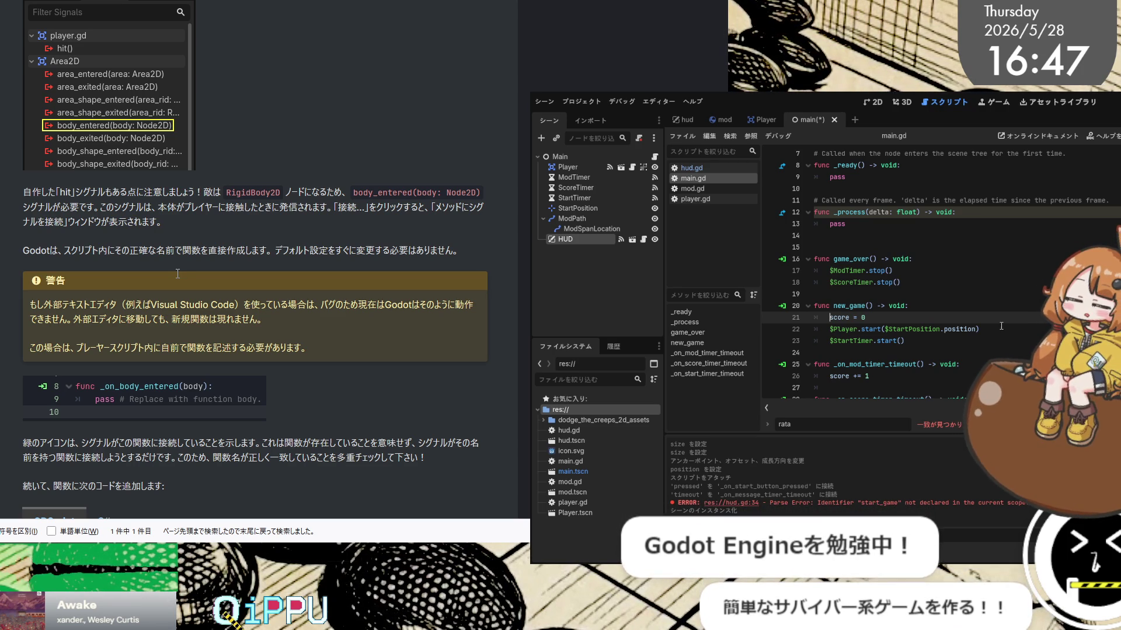
click(1001, 326)
key(ctrl+s)
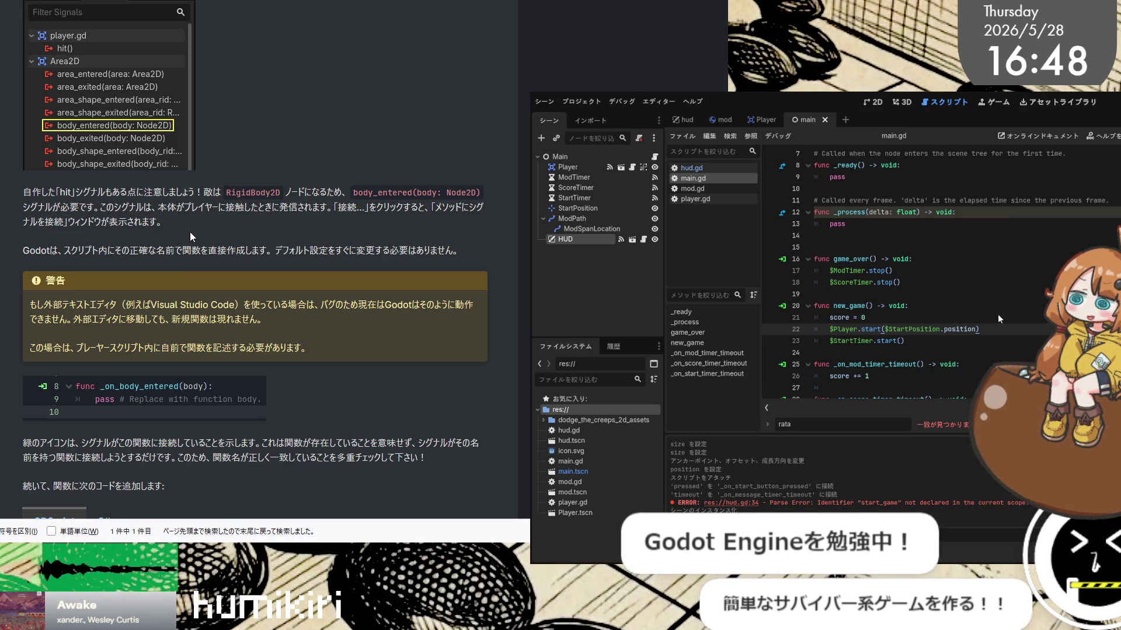
scroll(190, 236, down, 10)
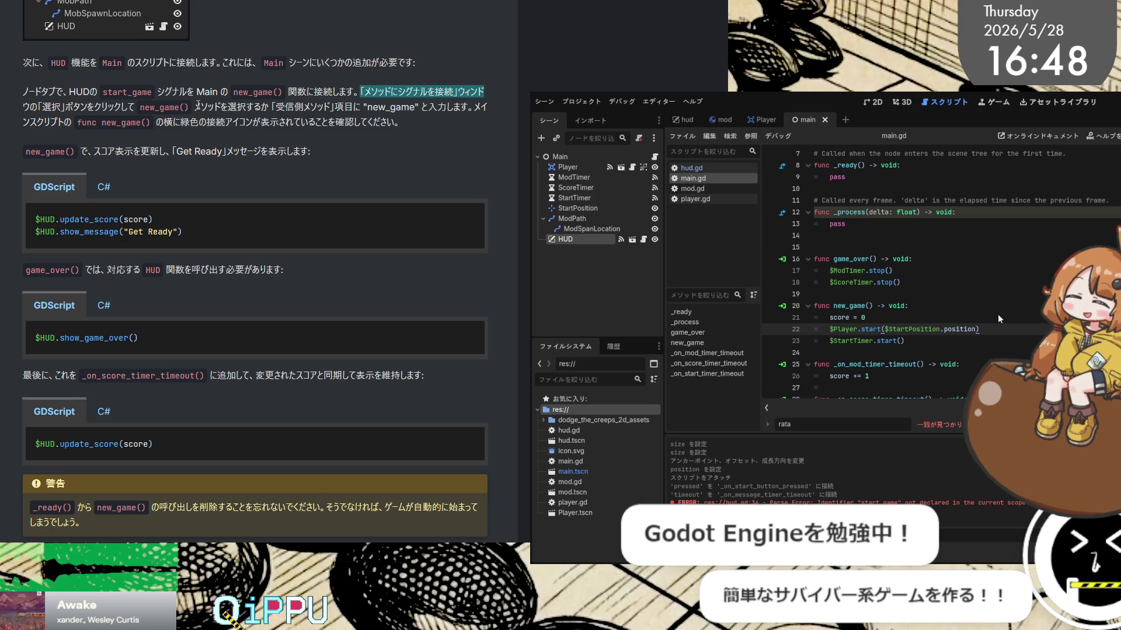
mouse_move(374, 225)
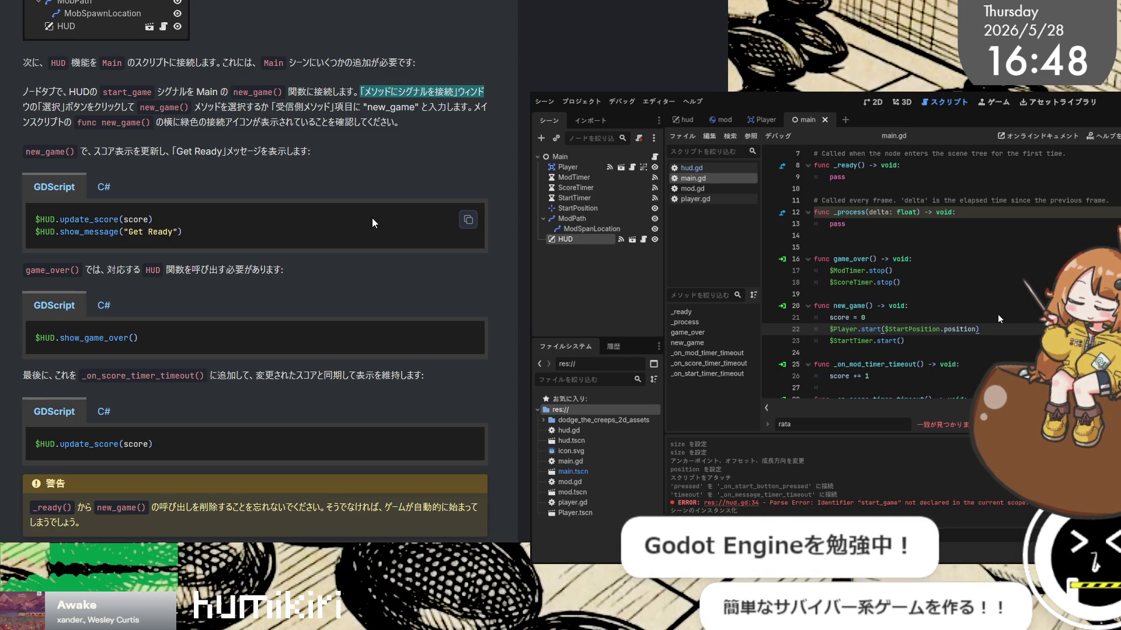
text(q)
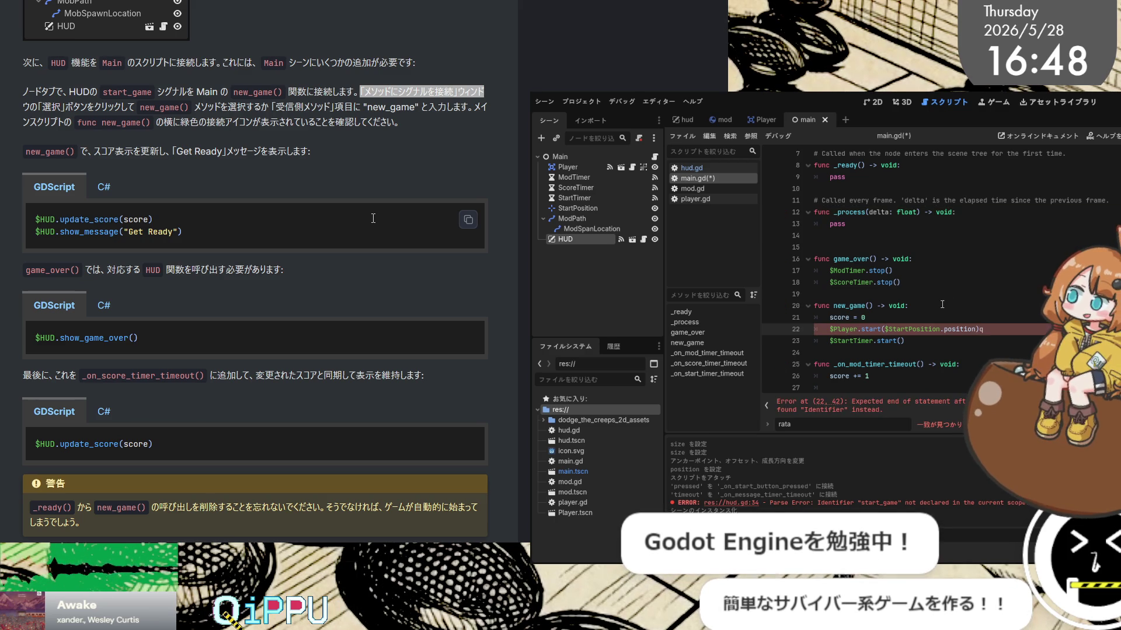
key(alt+Tab)
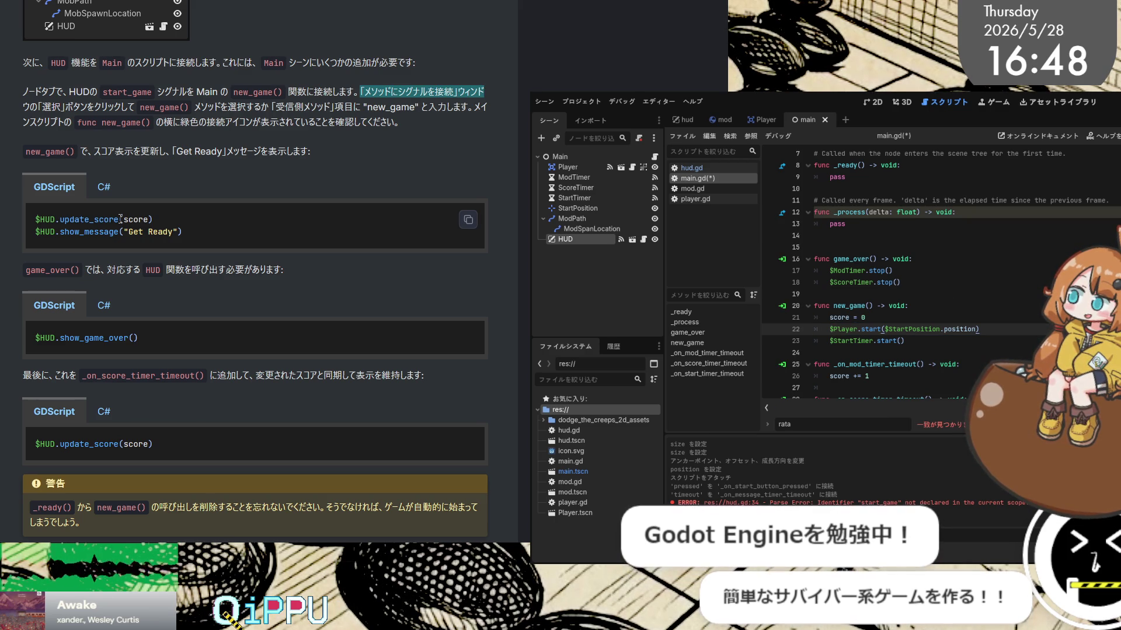
key(alt+Tab)
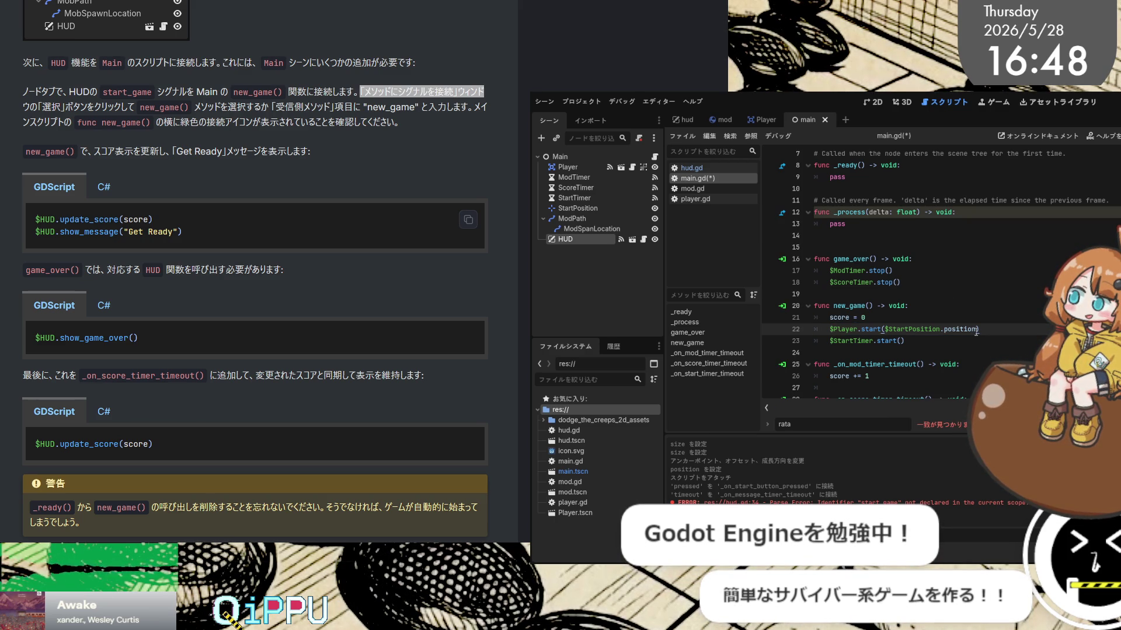
click(989, 342)
Add $HUD.update_score(score) on a new line below $StartTimer.start()
text($)
key(Return)
text($)
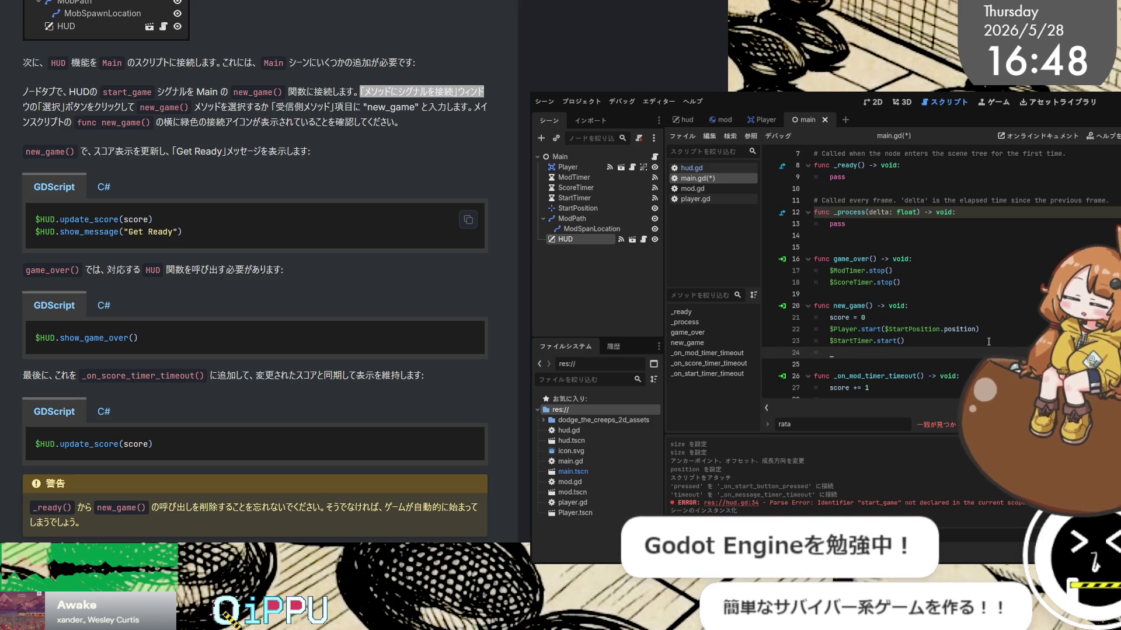
text(HUD.)
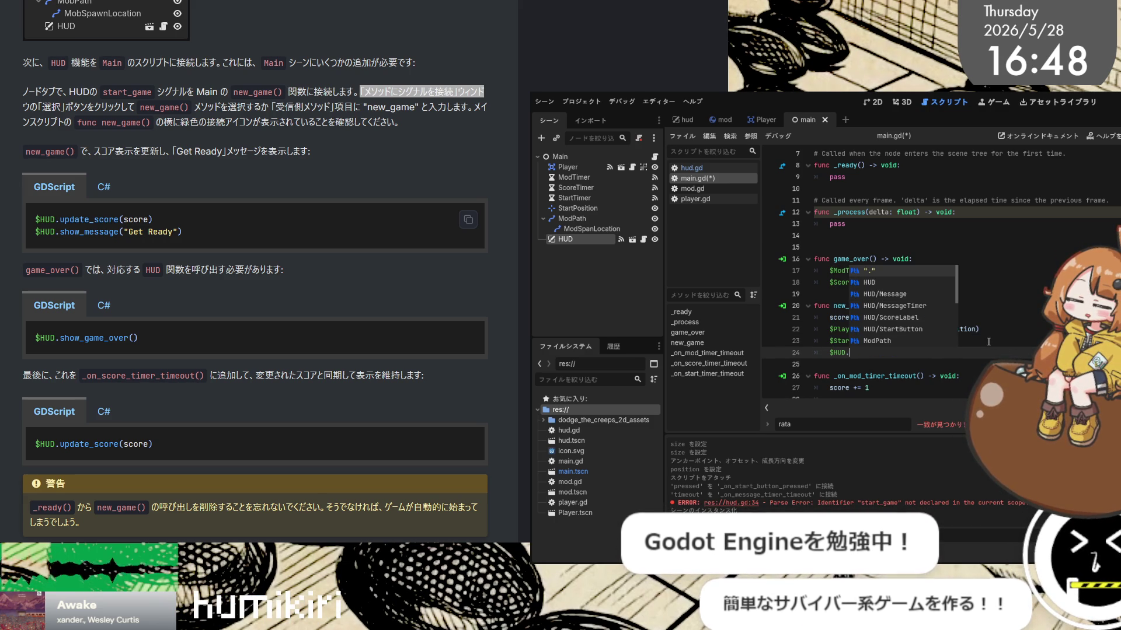
text(update)
key(Down)
key(Return)
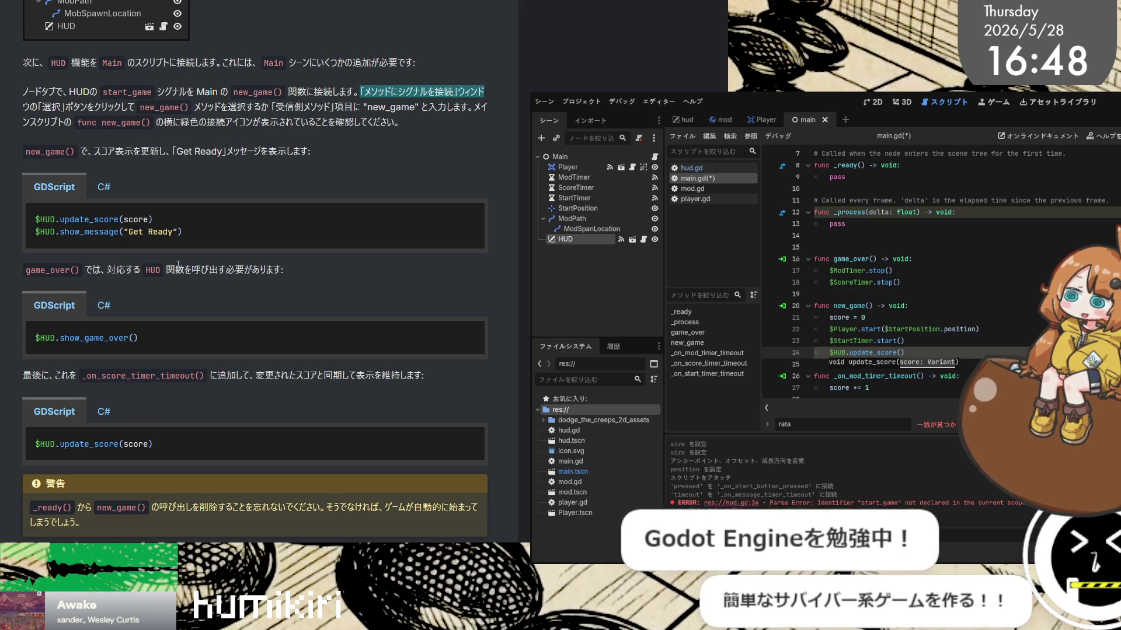
text(s)
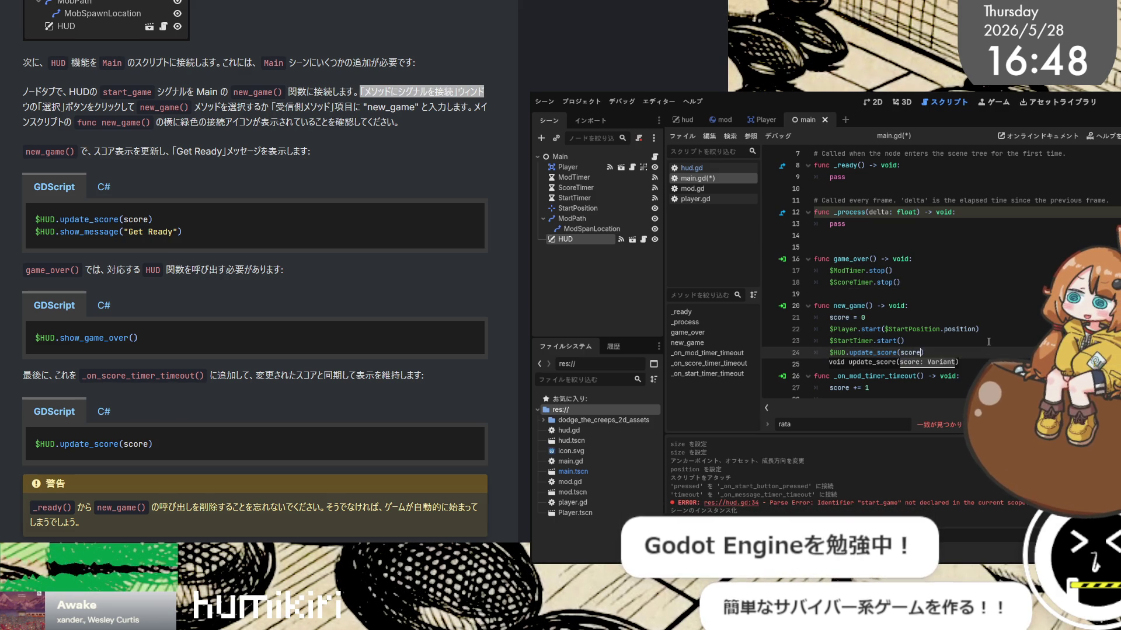
text(core)
key(Return)
Add $HUD.show_message("Get Ready") on the next line and save main.gd
key(alt+Tab)
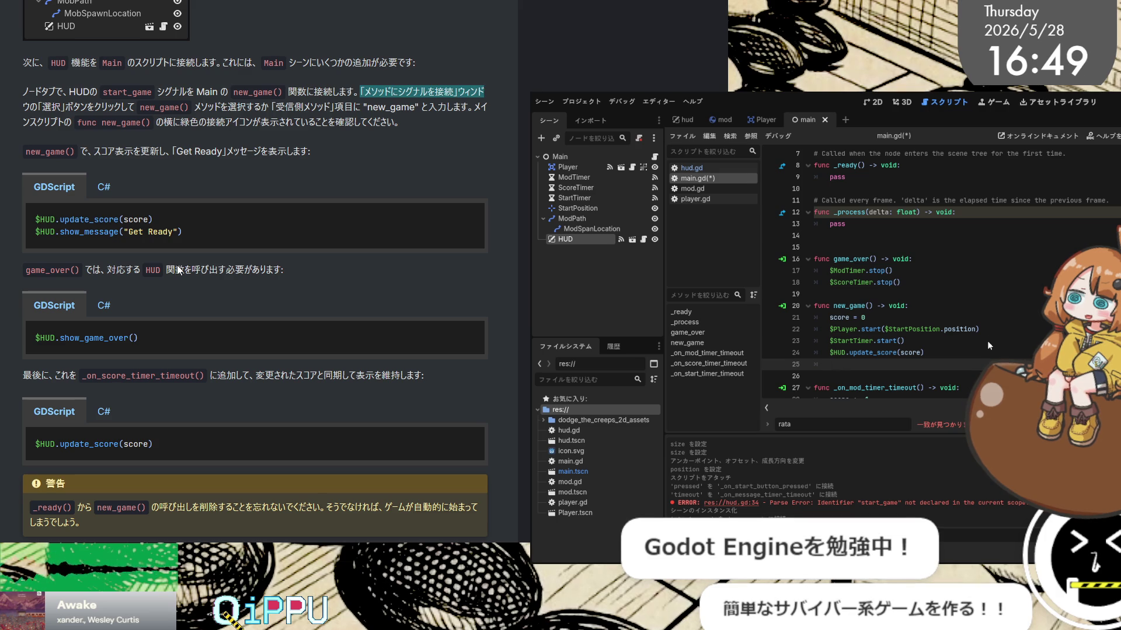
key(alt+Tab)
text($)
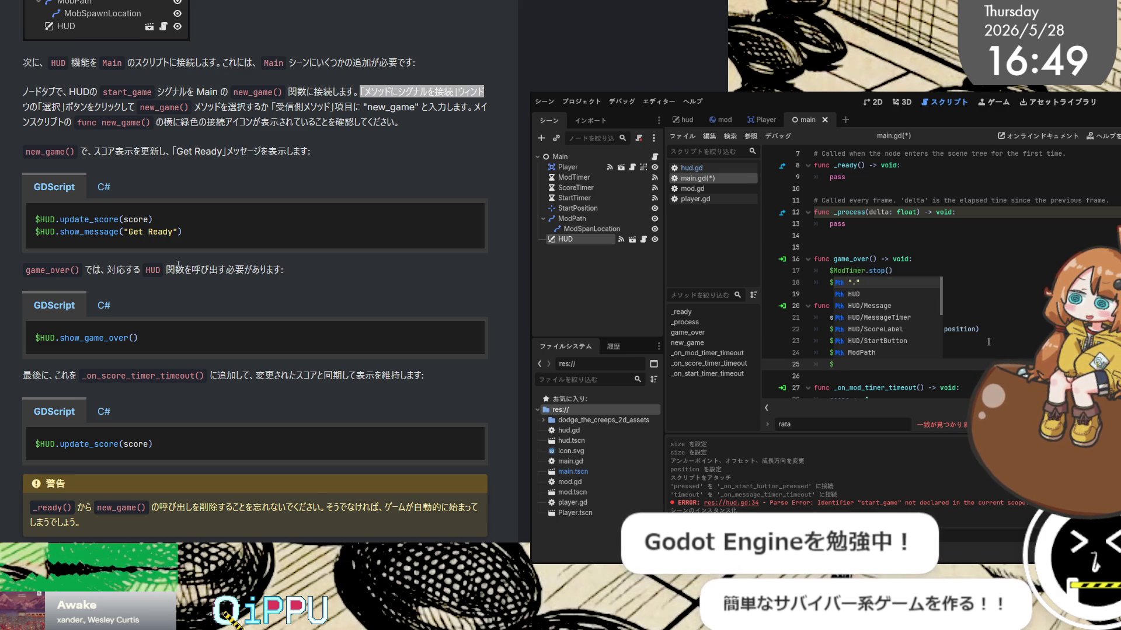
text(HUD.)
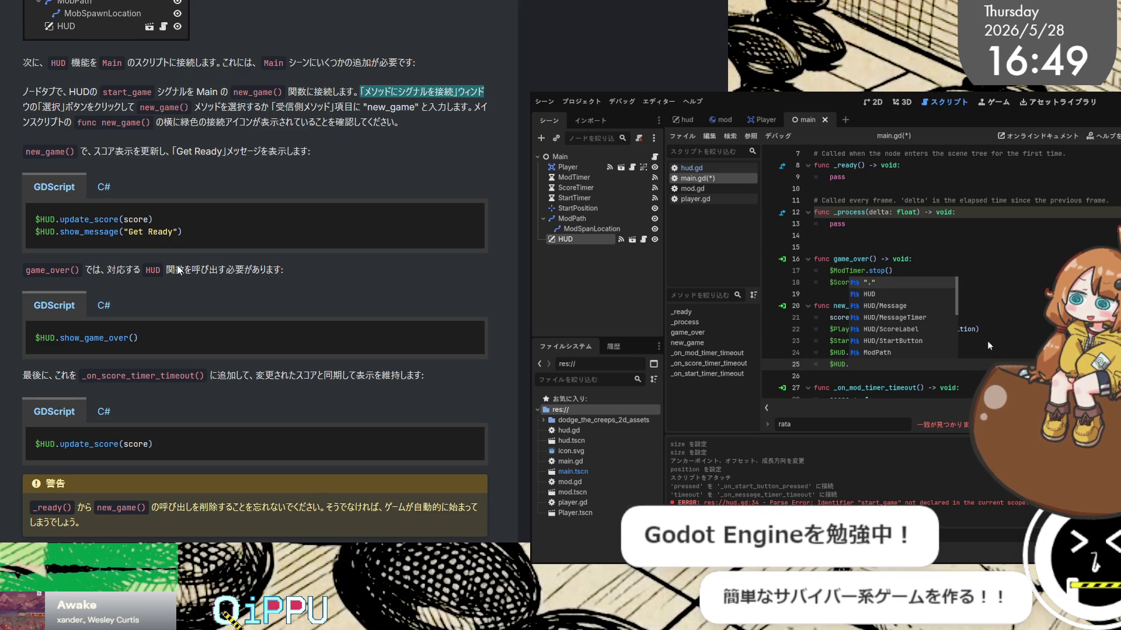
text(show)
key(Down)
key(Down)
key(Return)
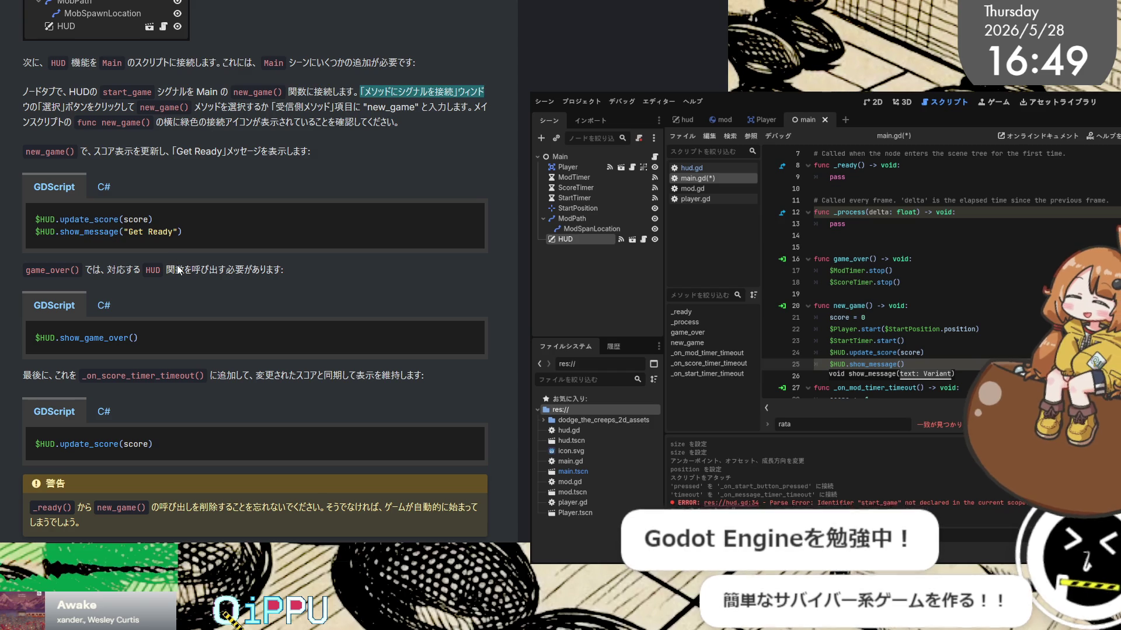
text(")
text(Get)
text( Ready)
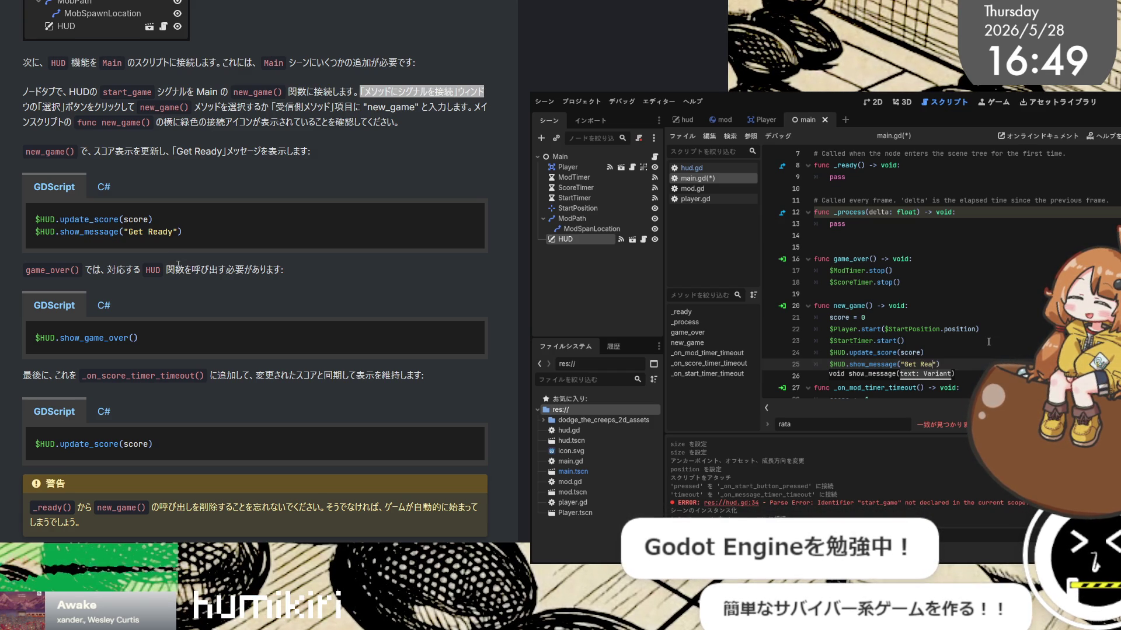
text(!)
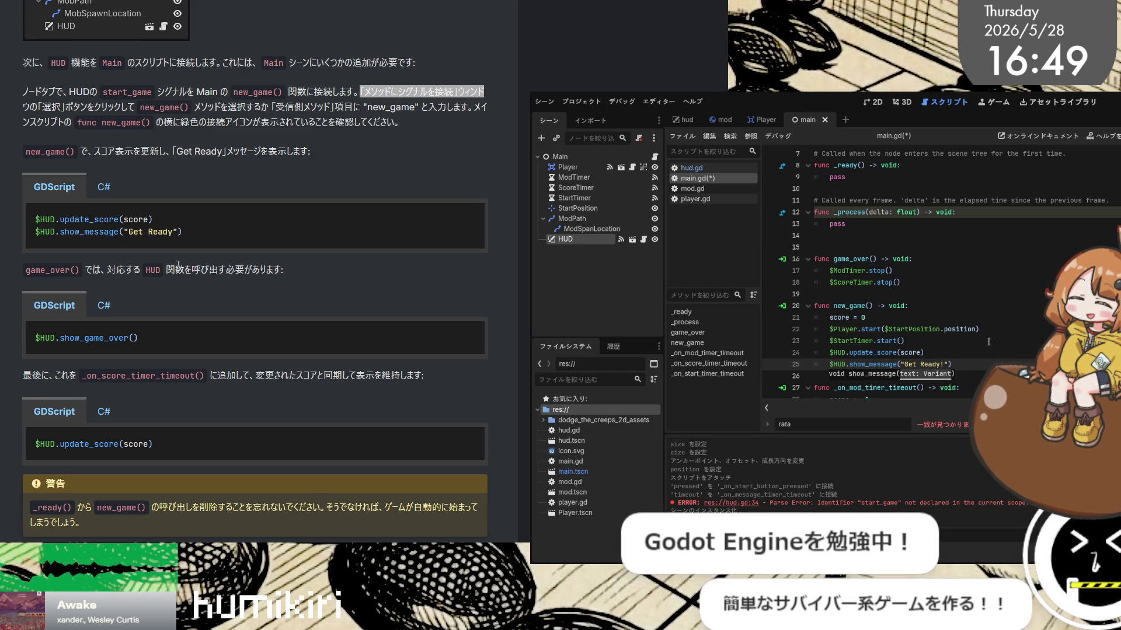
key(BackSpace)
key(ctrl+s)
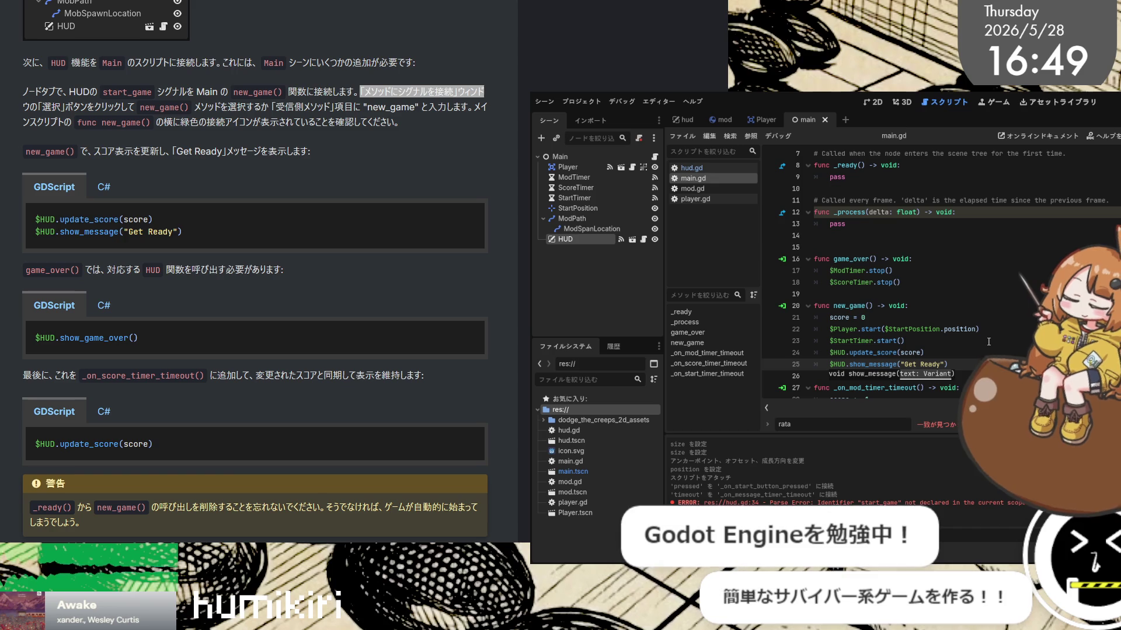
key(Up)
Check the tutorial again and move to the end of $ScoreTimer.stop() in game_over
click(204, 250)
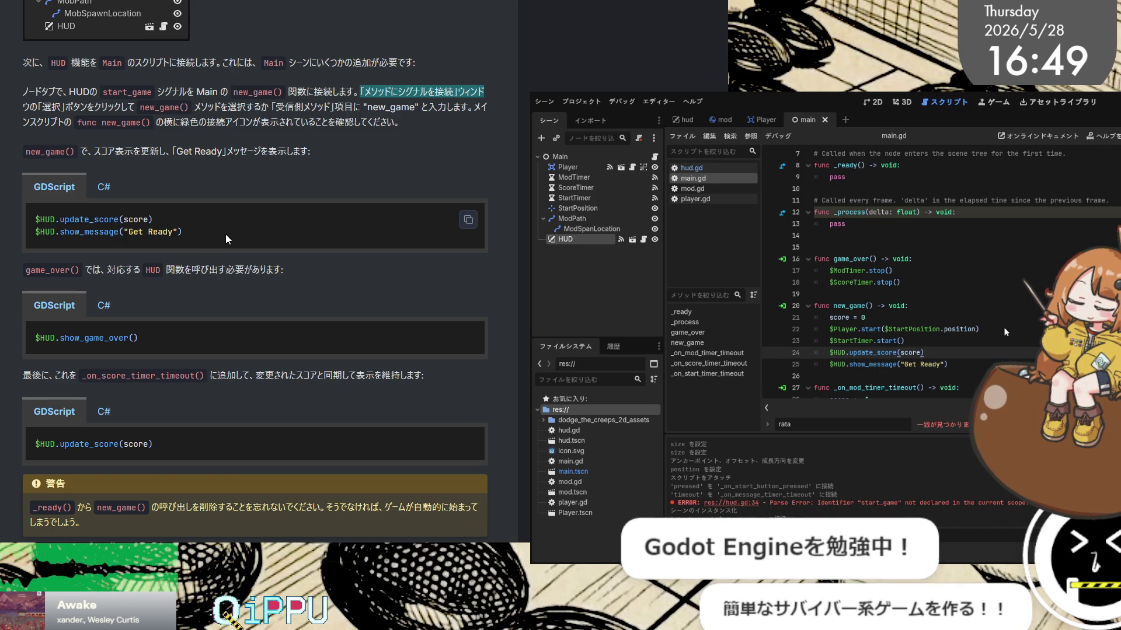
click(984, 348)
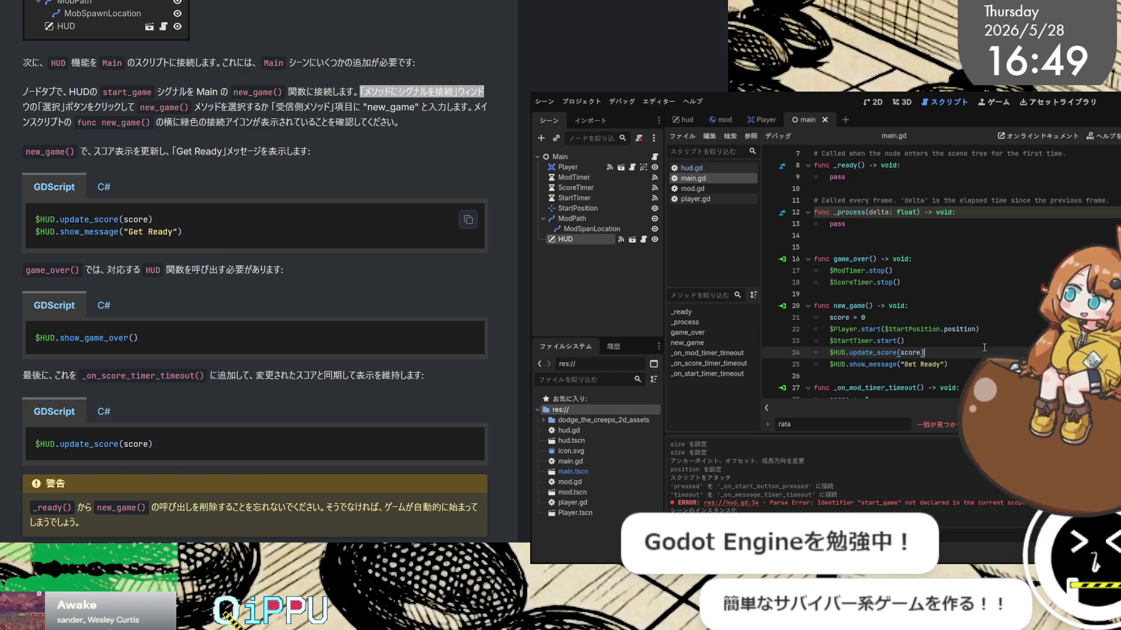
click(930, 282)
Insert $HUD.show_game_over() after $ScoreTimer.stop() and save main.gd
key(Return)
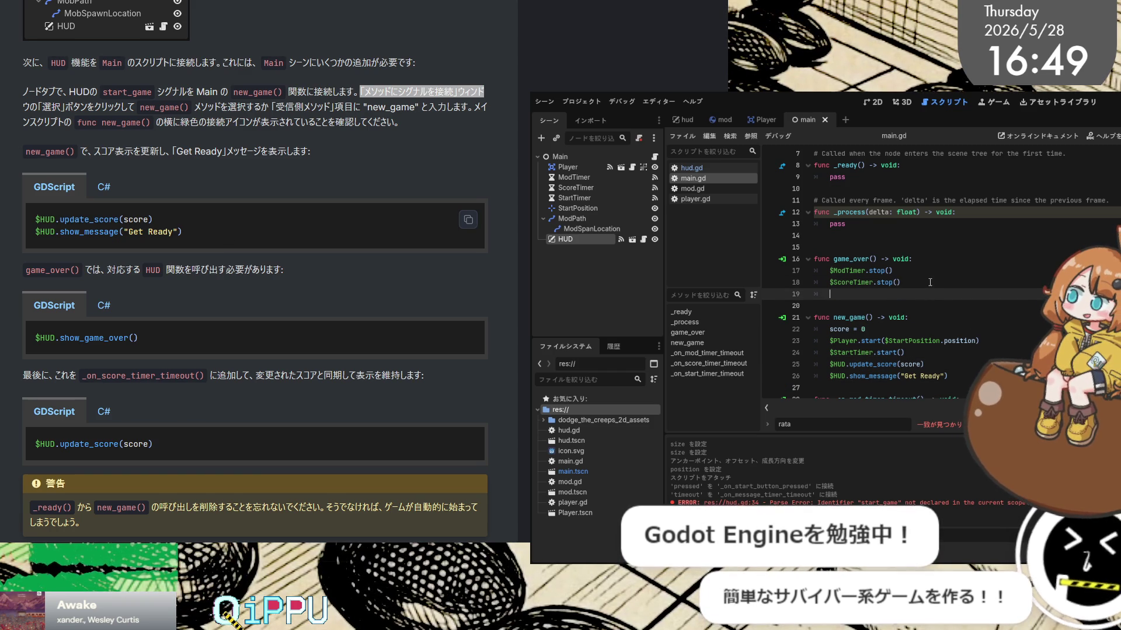
text($HUD.)
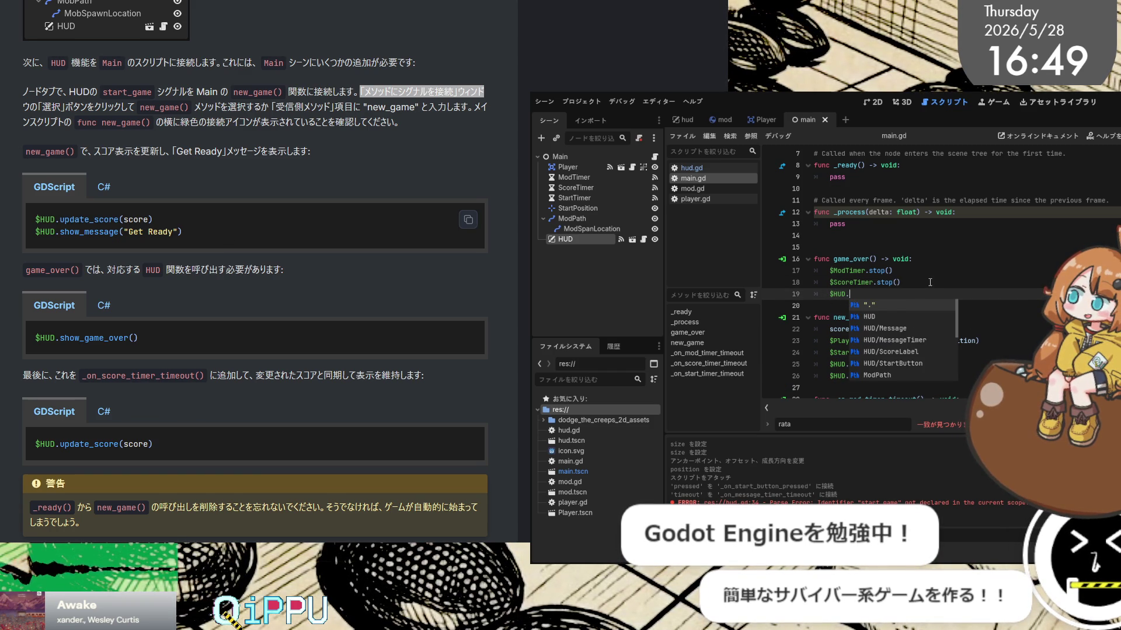
text(game)
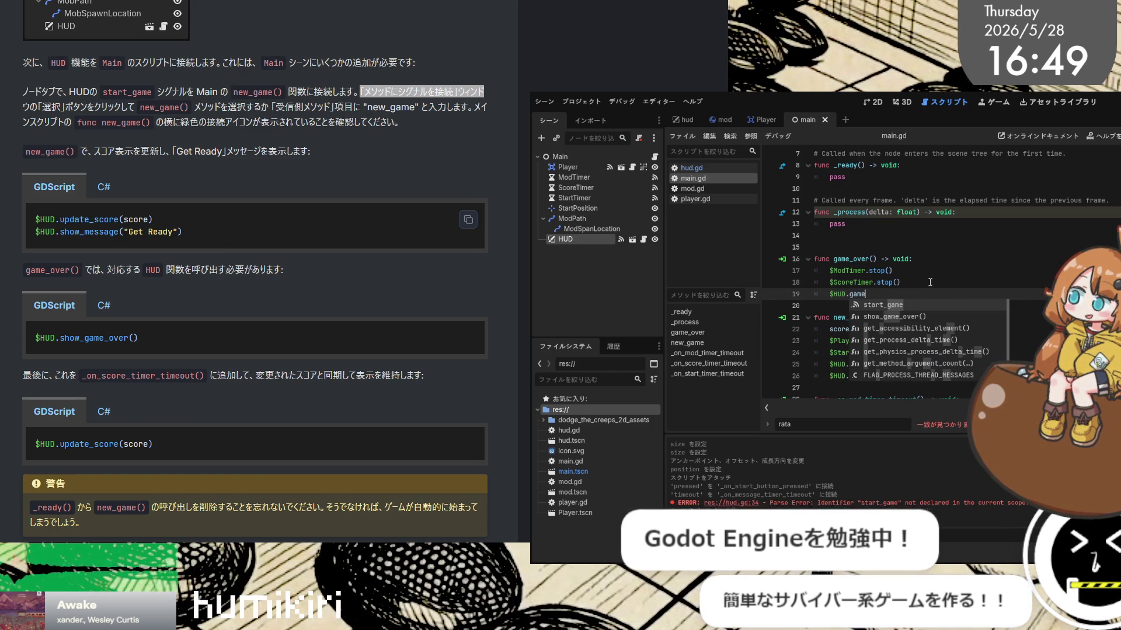
text(_o)
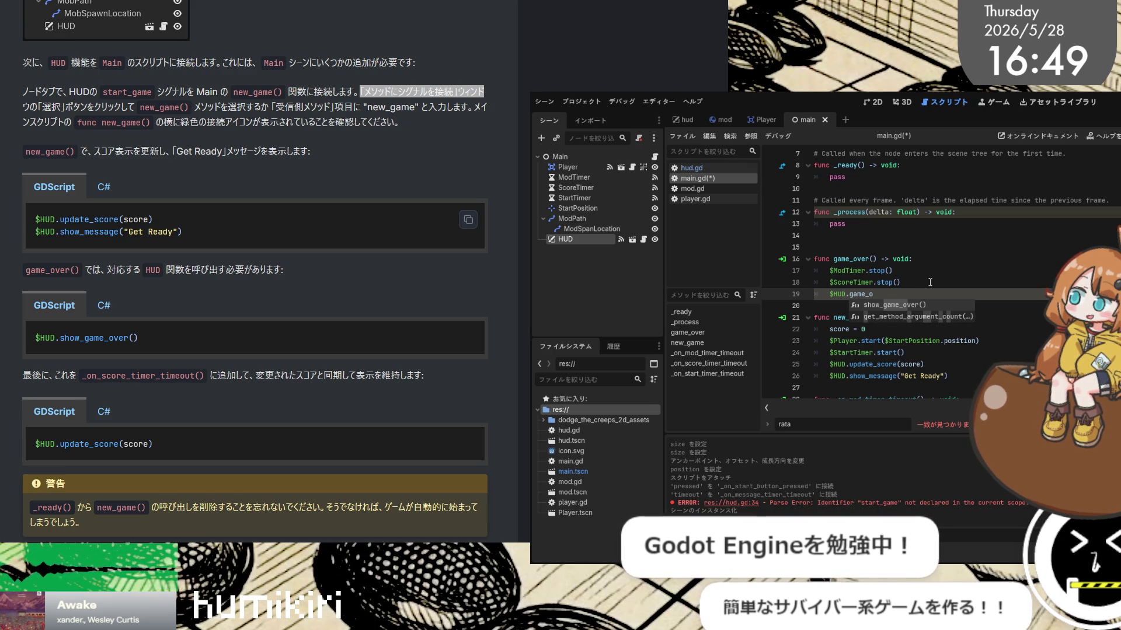
key(BackSpace)
key(BackSpace)
key(BackSpace)
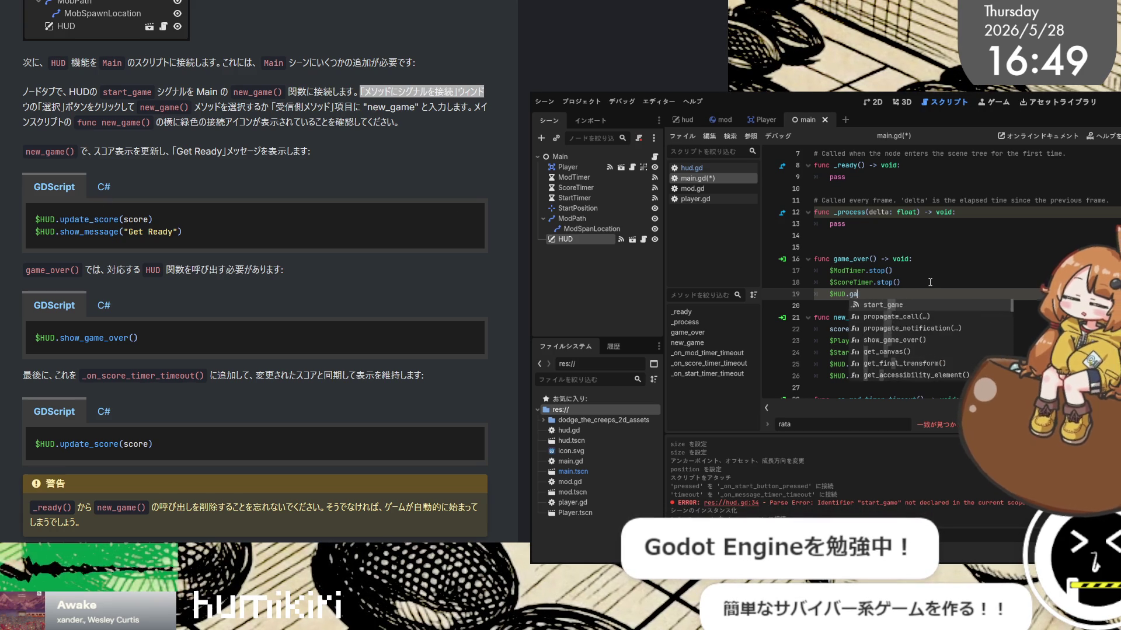
text(show_game_over())
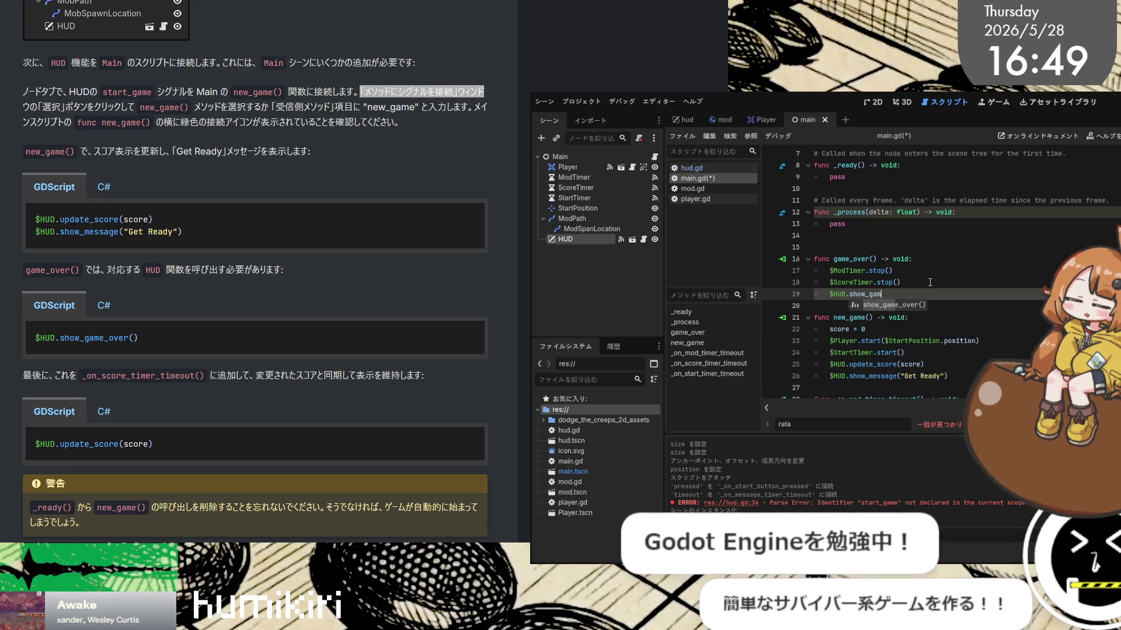
key(ctrl+s)
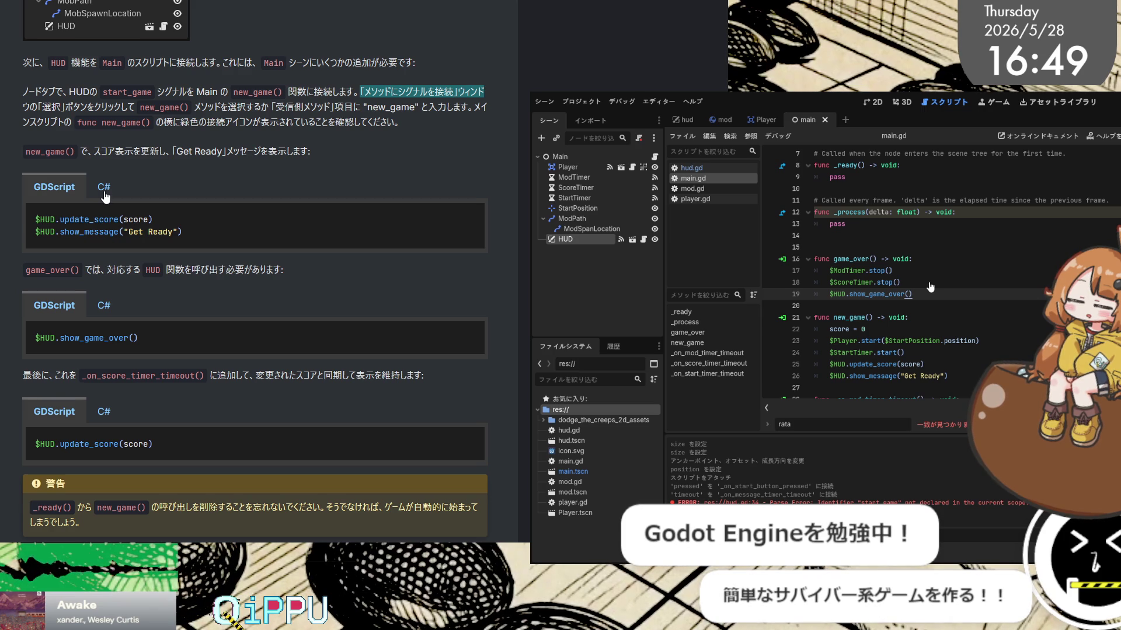
scroll(306, 268, down, 3)
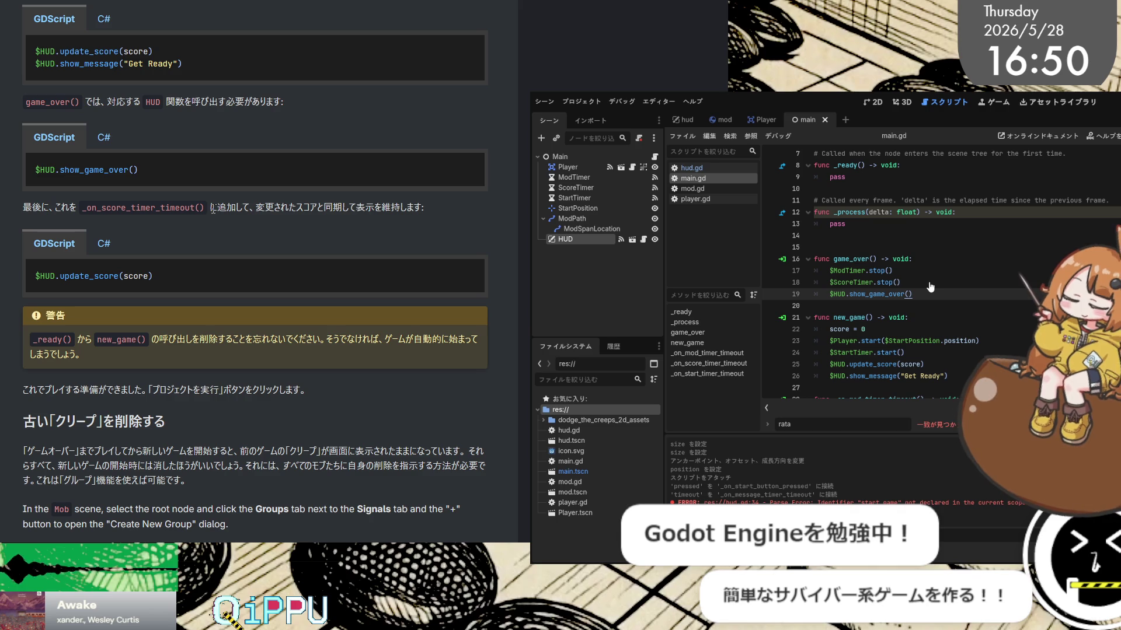
drag(213, 209, 432, 217)
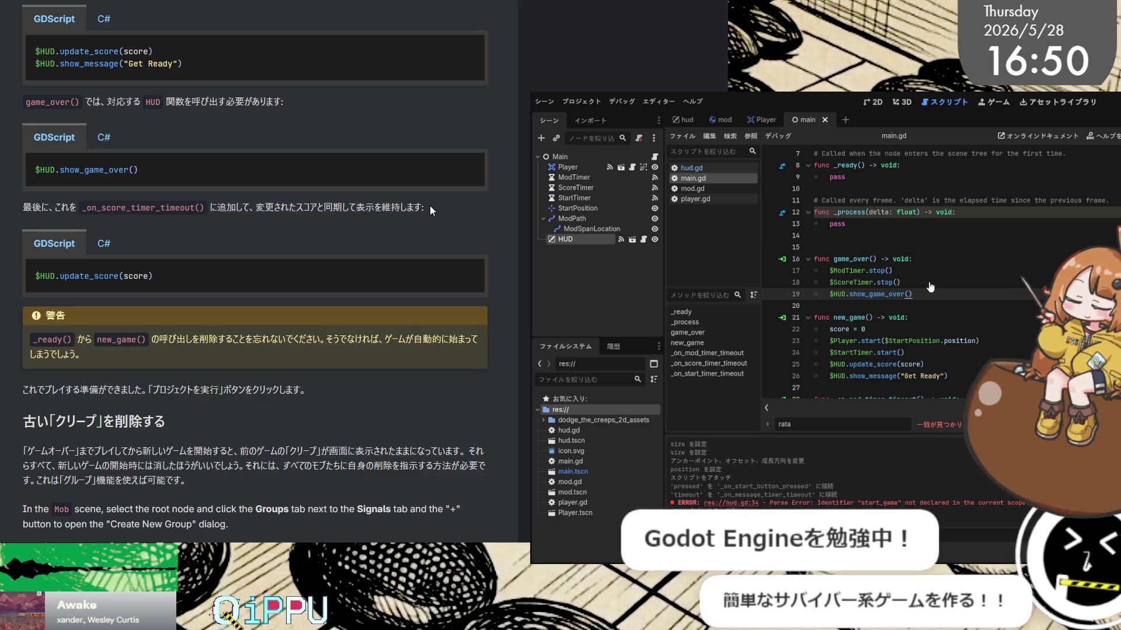
Append $HUD.update_score(score) after add_child(mob), save main.gd, and run the game with F5
click(247, 230)
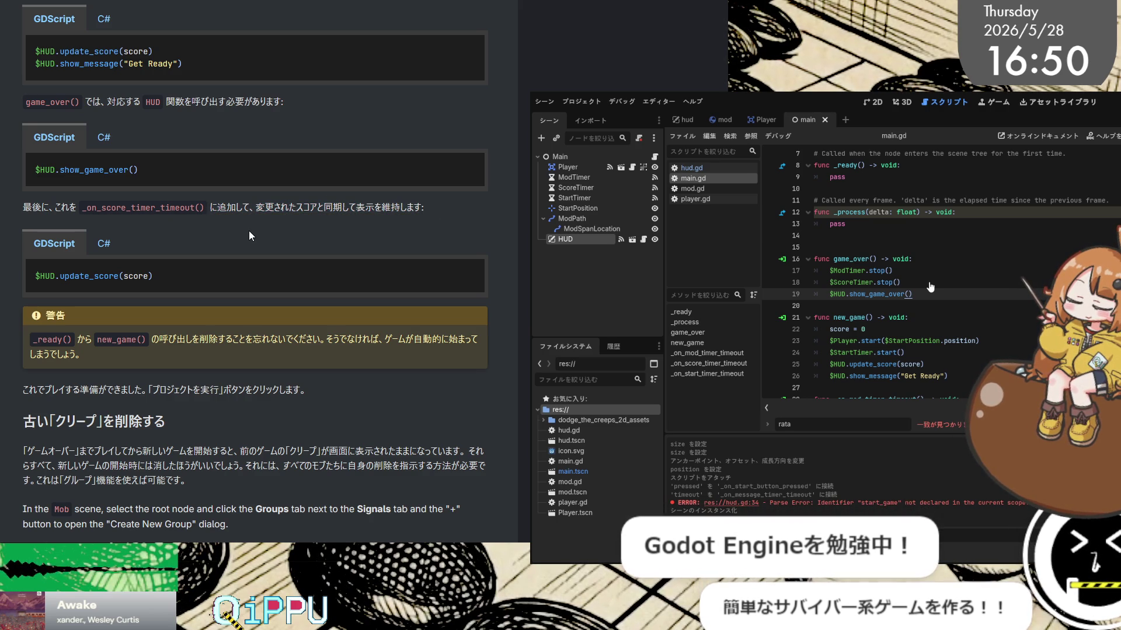
scroll(1034, 315, down, 7)
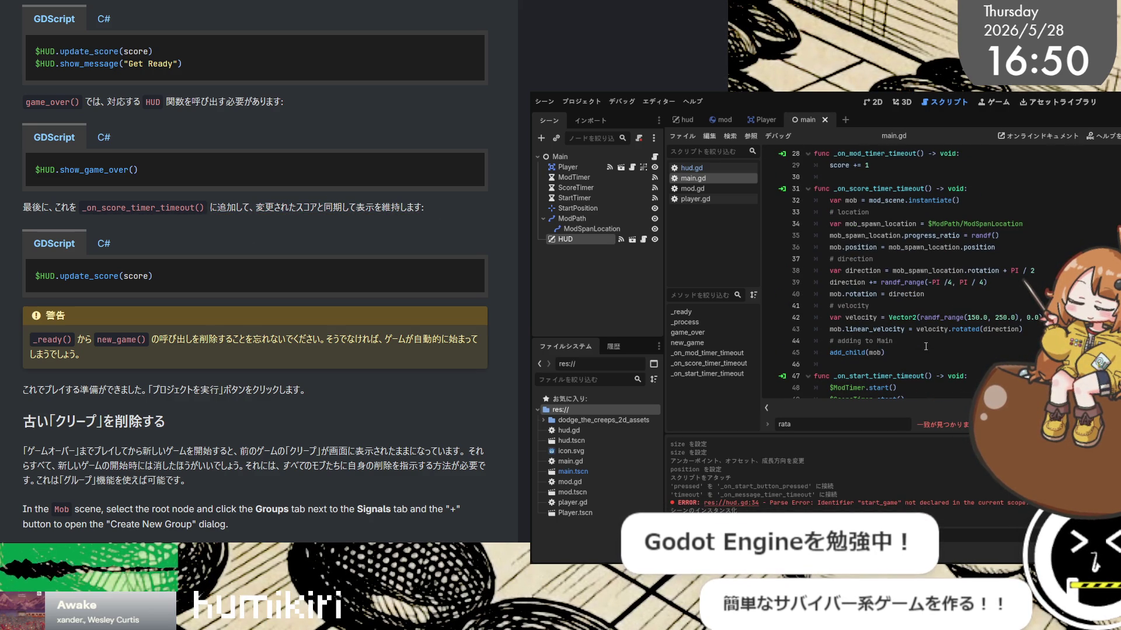
click(914, 352)
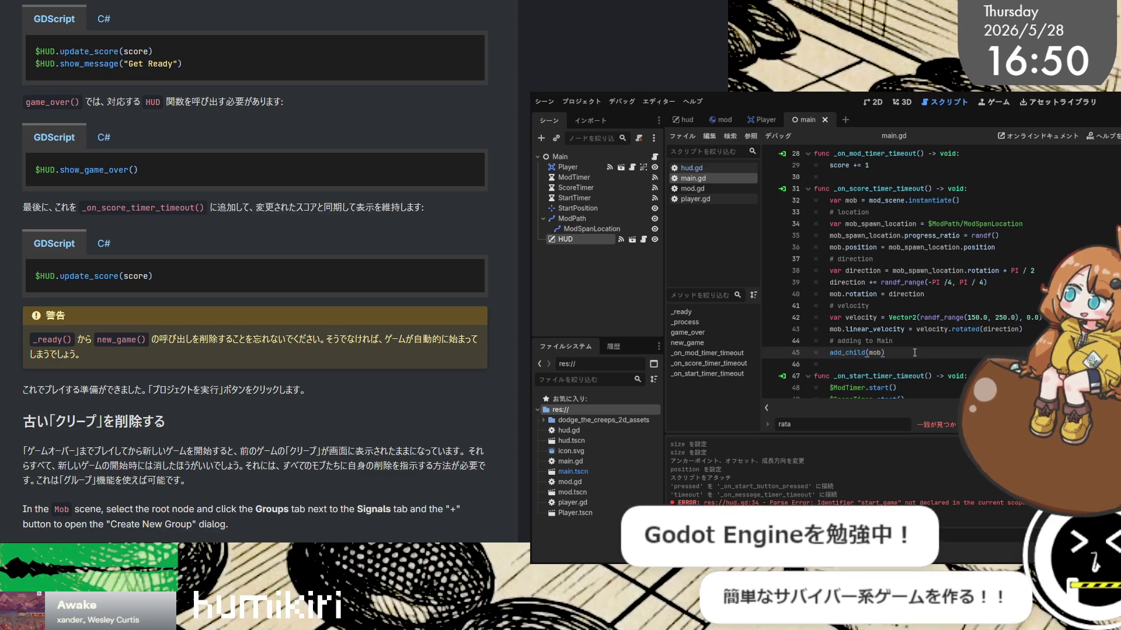
key(Up)
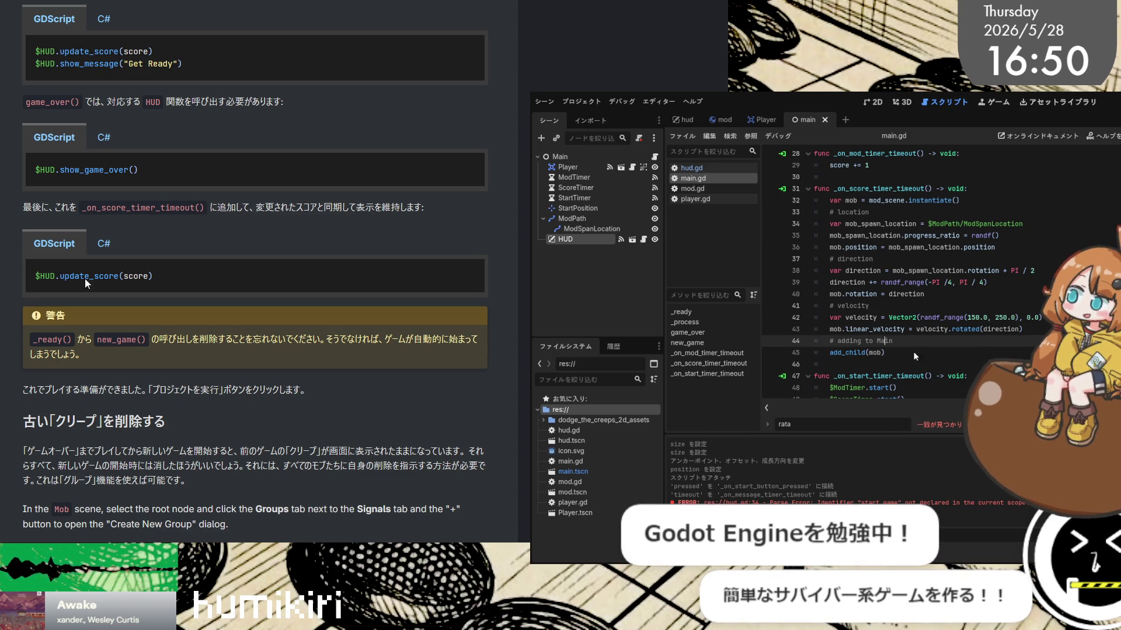
click(914, 353)
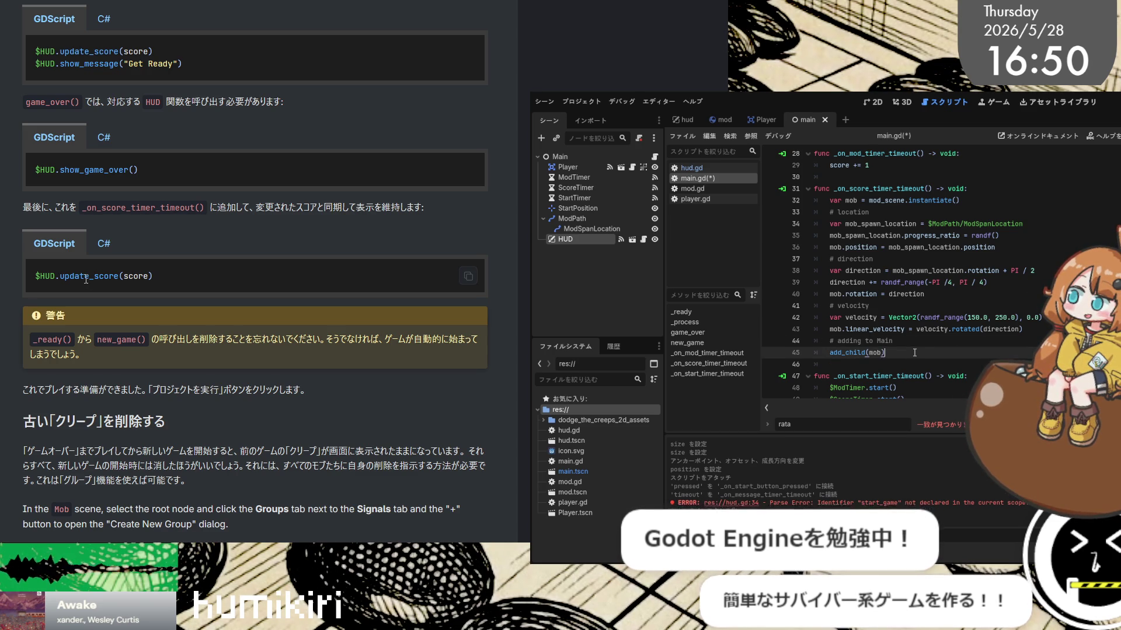
key(Return)
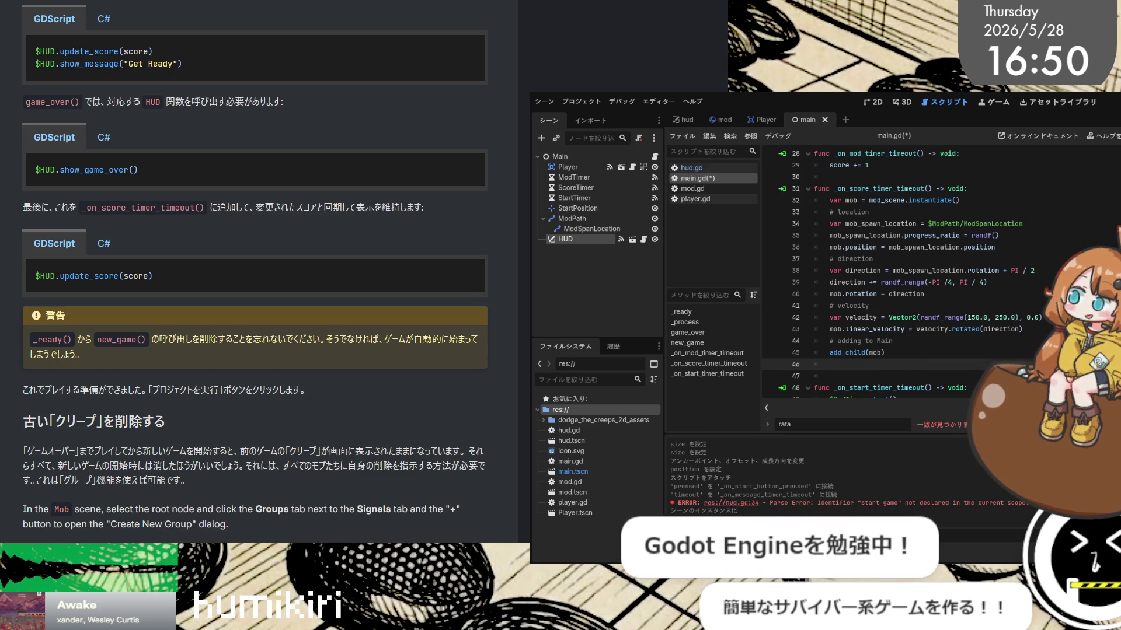
text($HUD.)
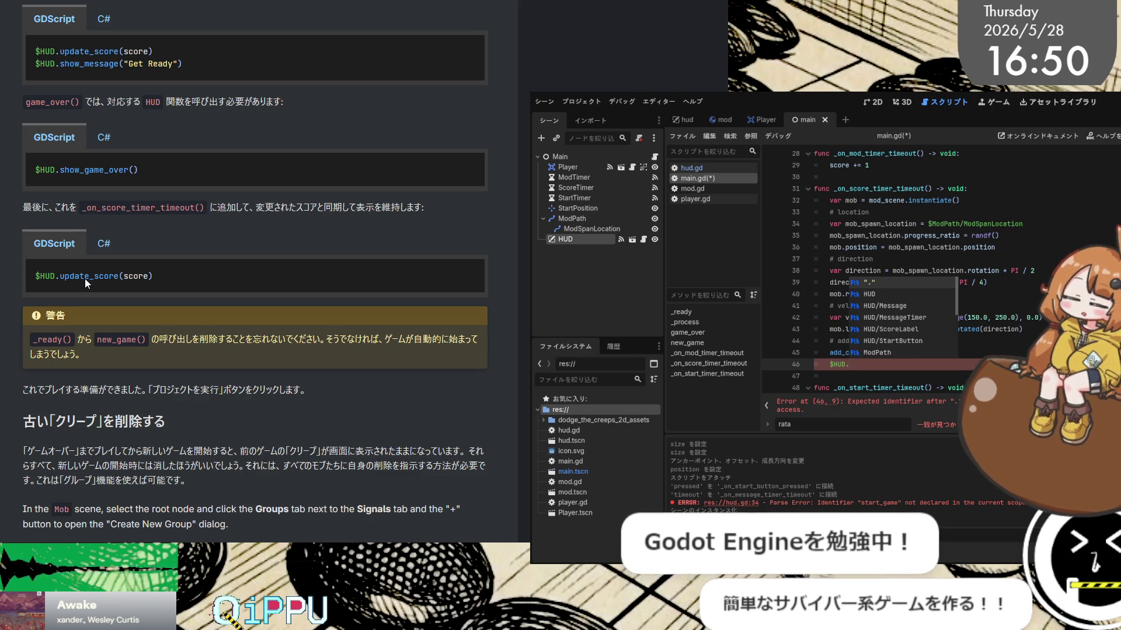
text(update_s)
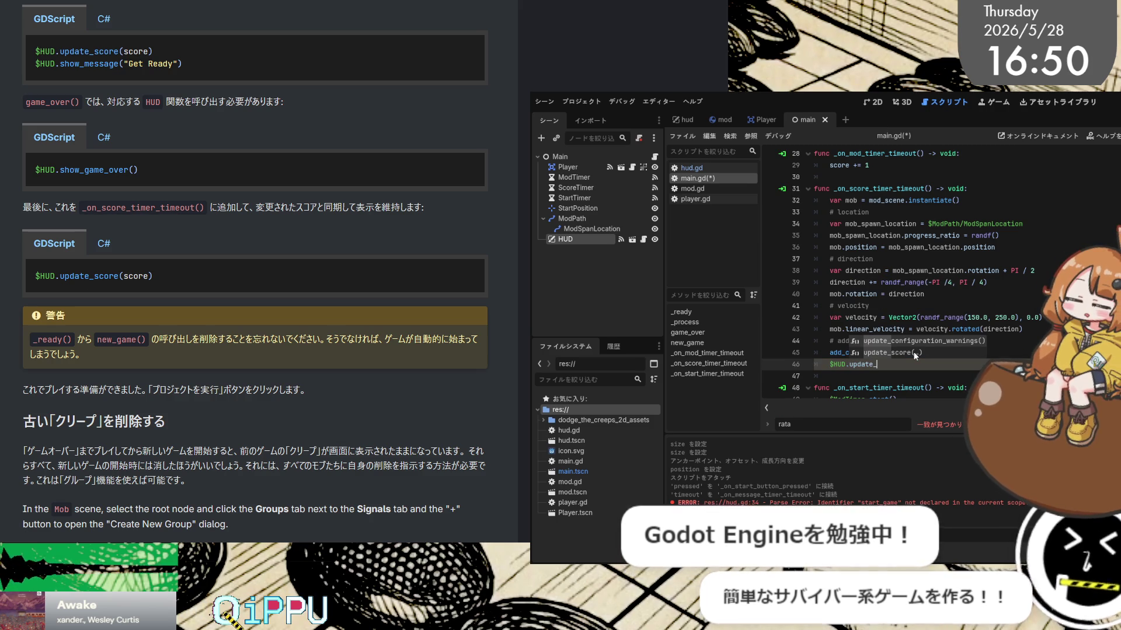
key(Return)
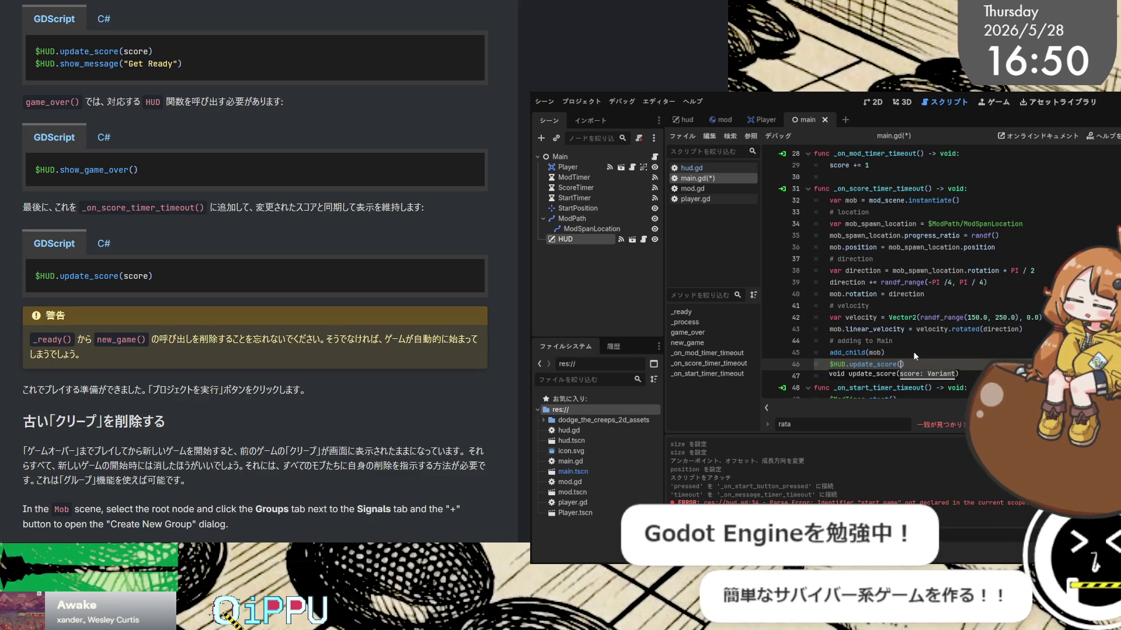
text(score)
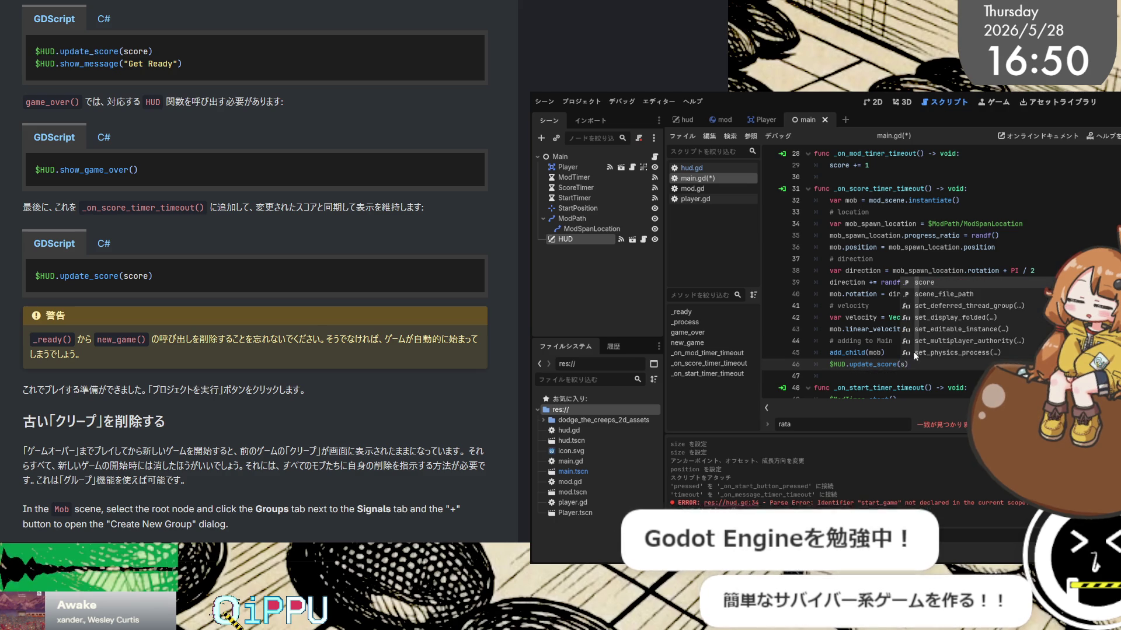
key(ctrl+s)
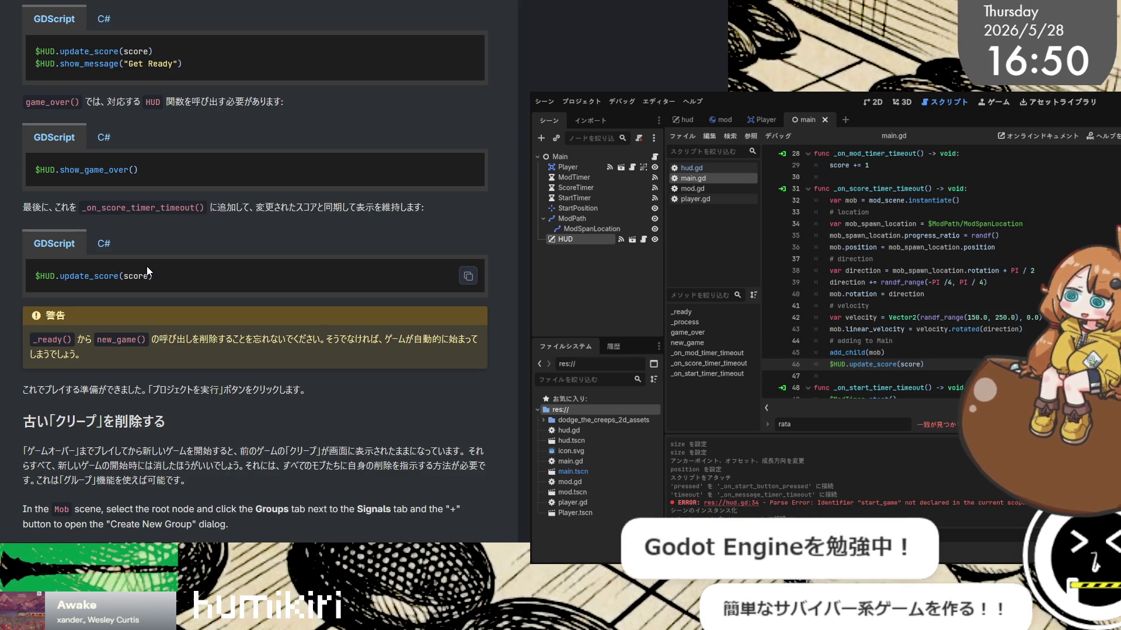
scroll(160, 262, down, 3)
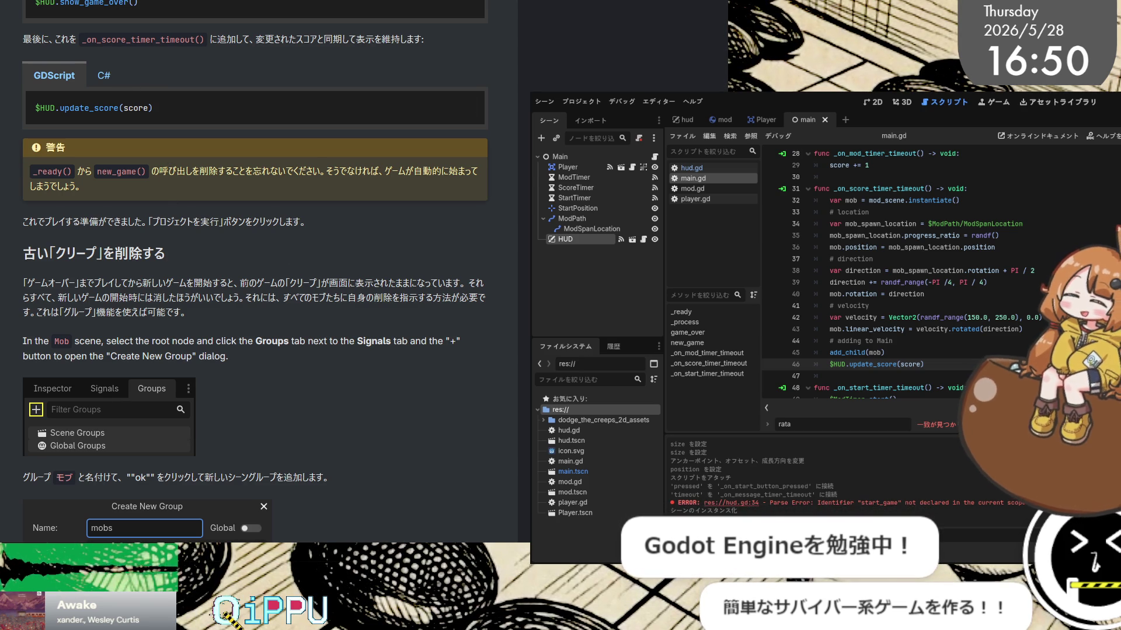
key(F5)
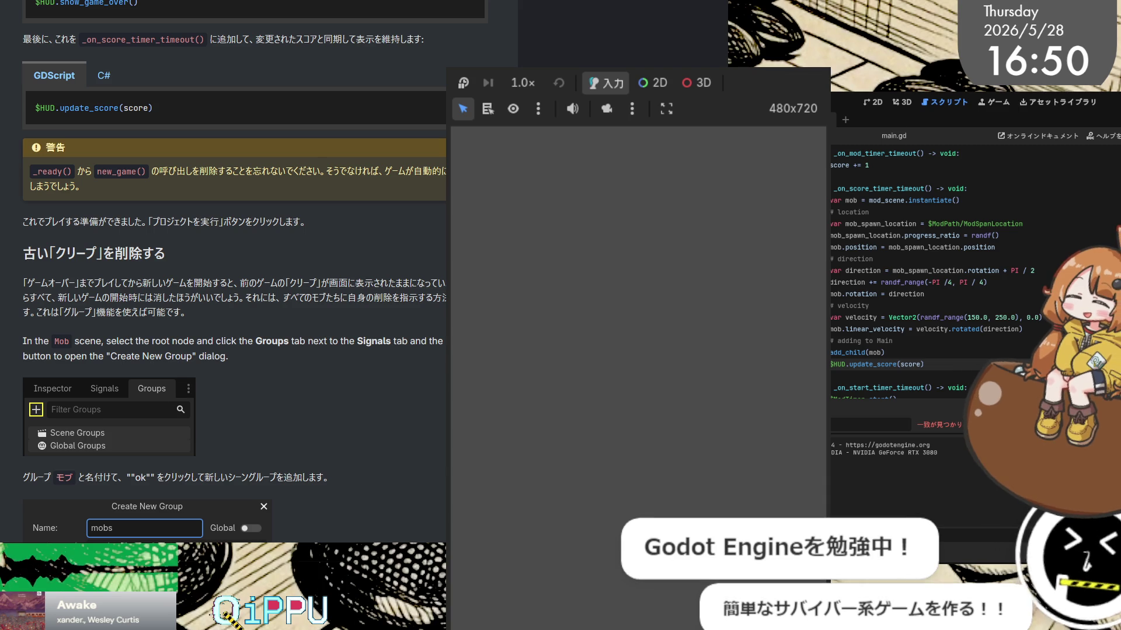